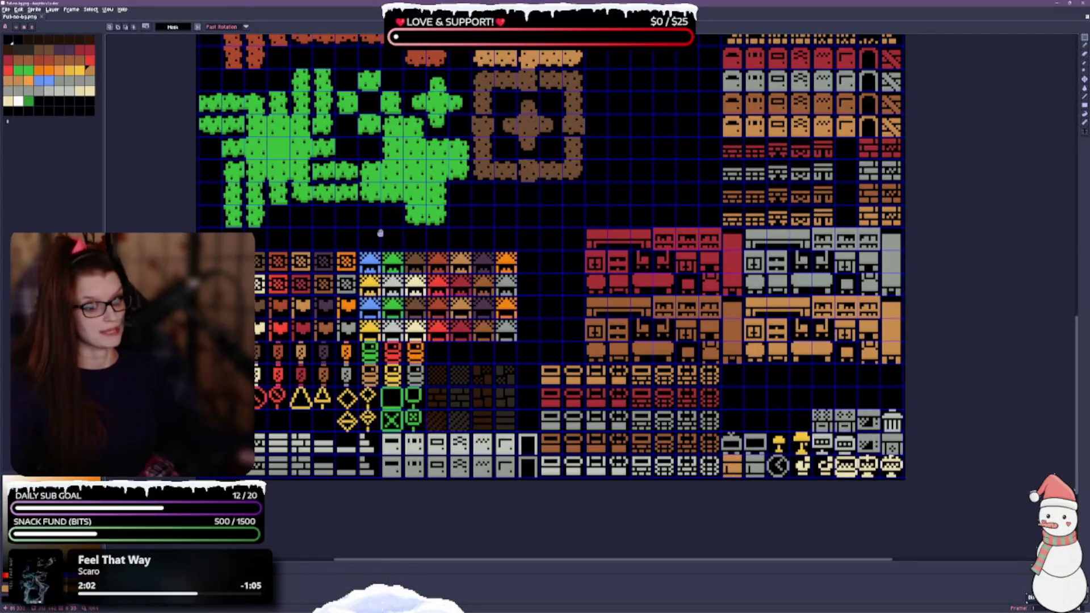
# Shift the fence tile column one tile left, directly beside the pumpkins, and deselect.
pyautogui.scroll(3, 389, 481)
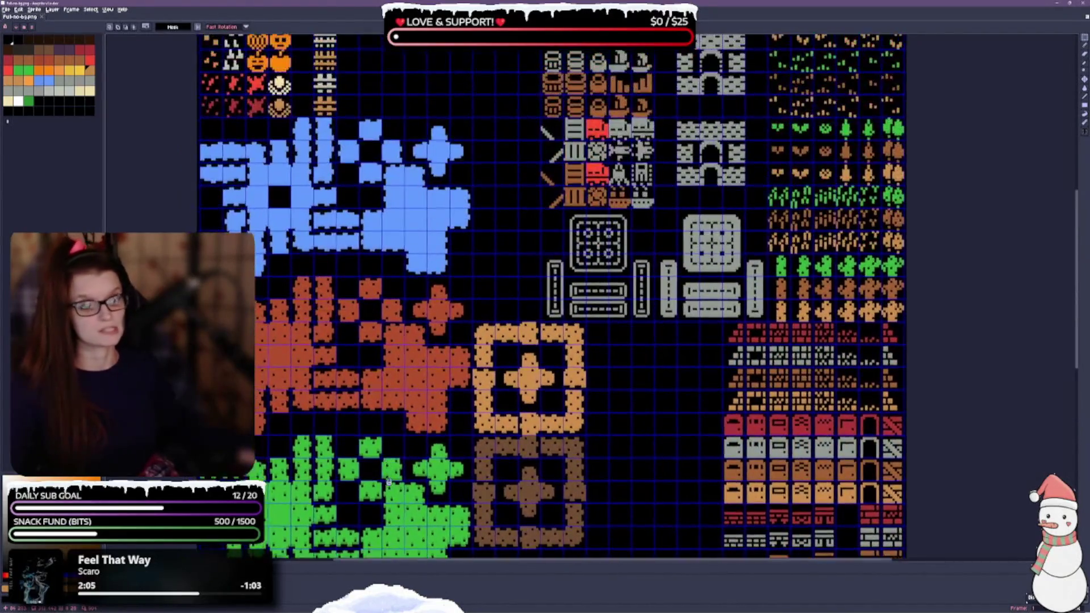
pyautogui.scroll(3, 389, 482)
pyautogui.scroll(1, 288, 324)
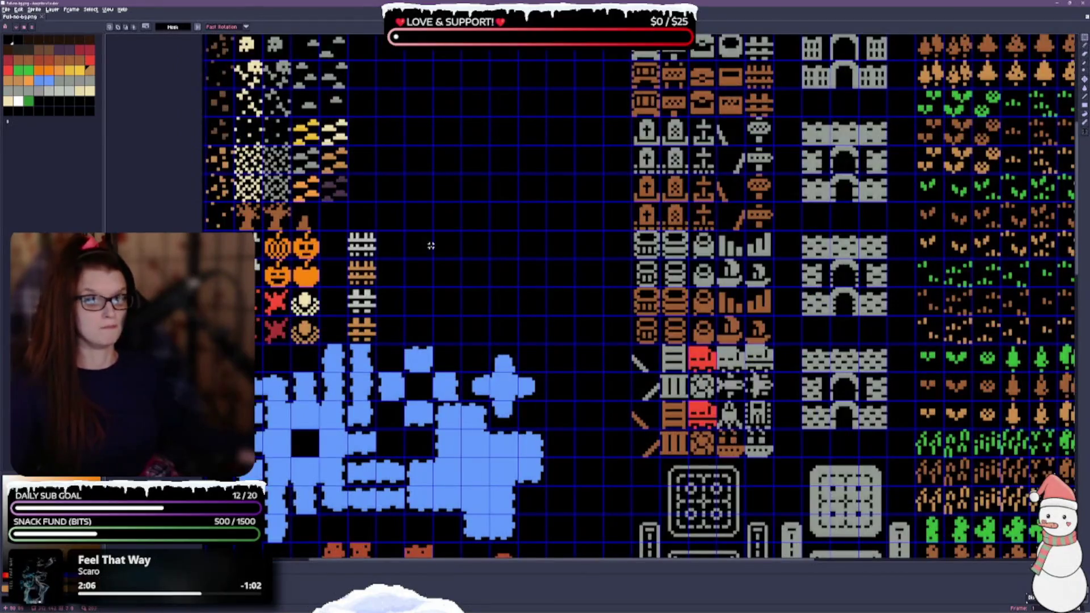
pyautogui.moveTo(348, 233); pyautogui.dragTo(389, 316)
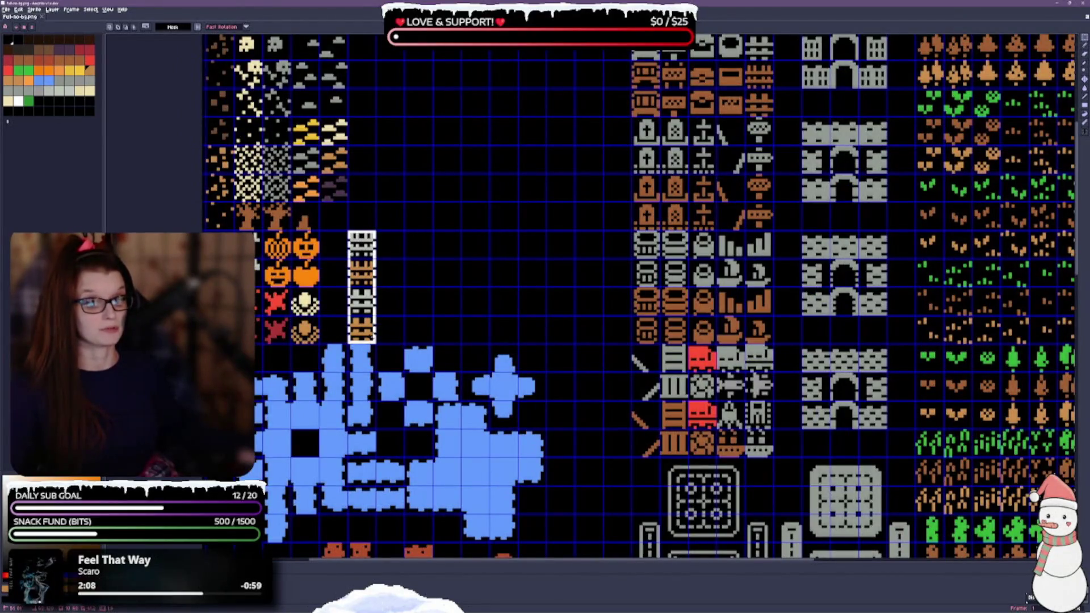
pyautogui.click(353, 293)
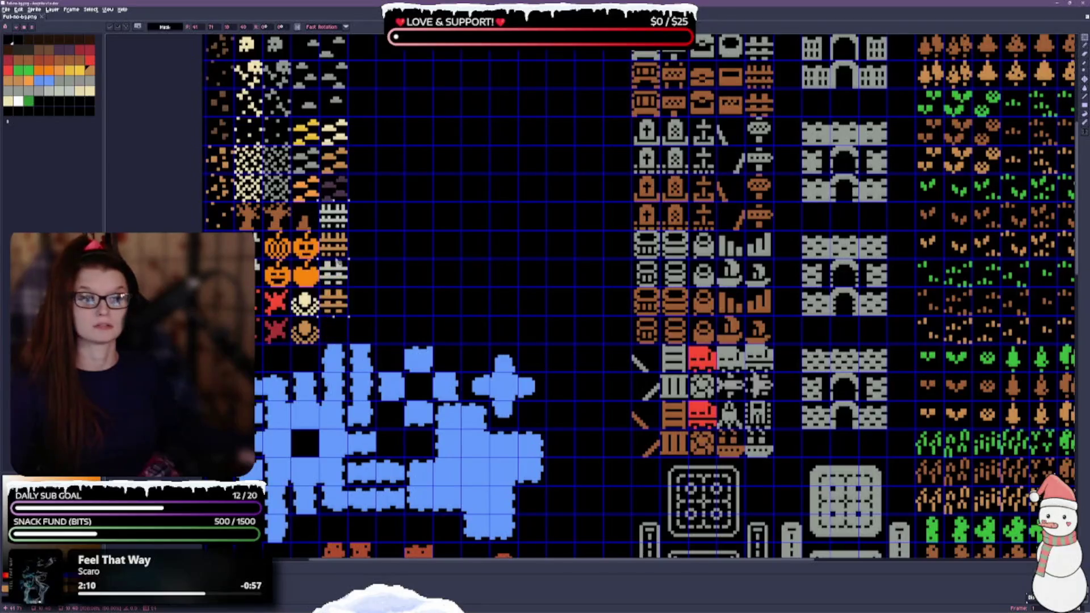
pyautogui.moveTo(339, 291)
pyautogui.mouseDown()
pyautogui.moveTo(336, 281)
pyautogui.moveTo(335, 293)
pyautogui.mouseUp()
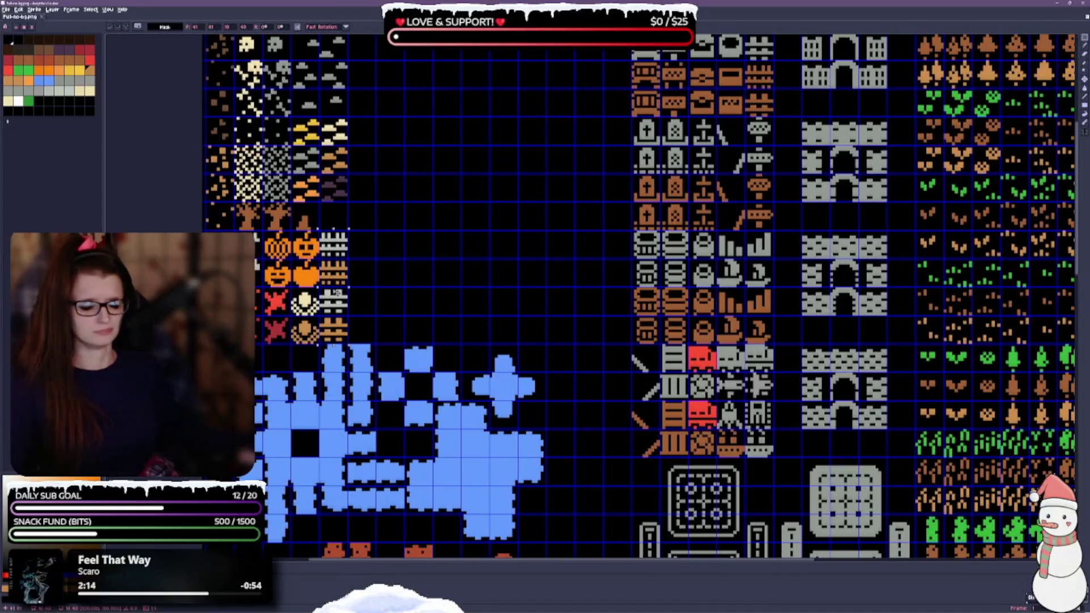
pyautogui.moveTo(332, 325); pyautogui.dragTo(331, 296)
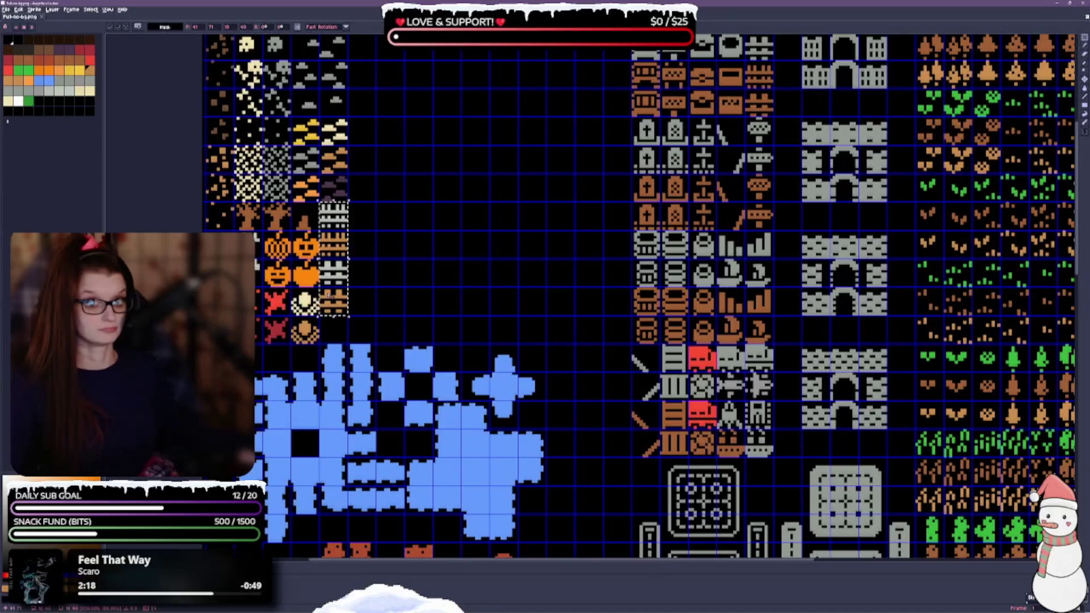
pyautogui.hotkey('ctrl', 'z')
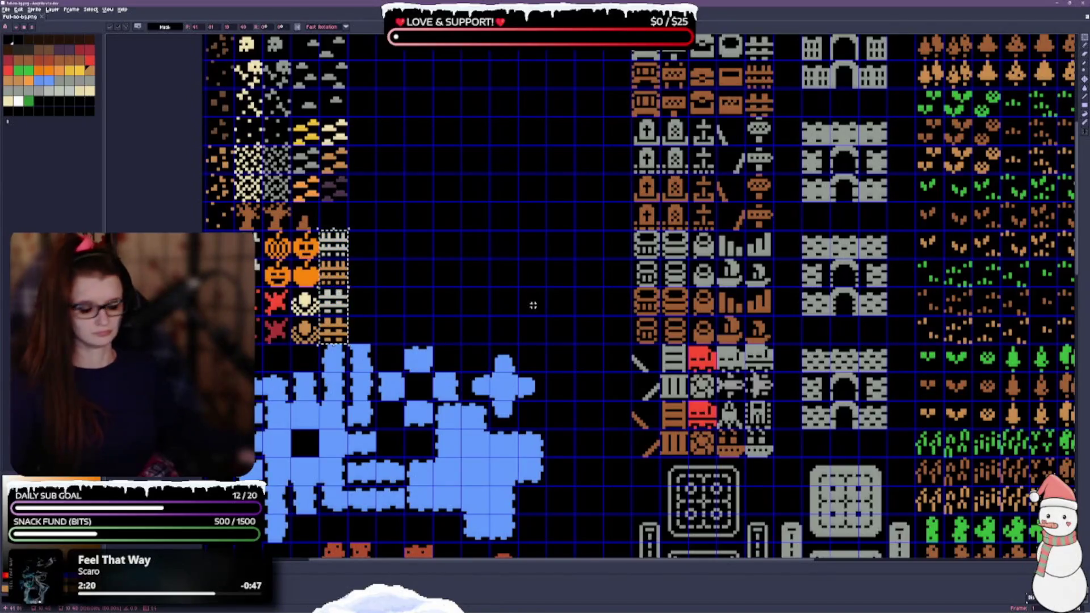
pyautogui.press('Return')
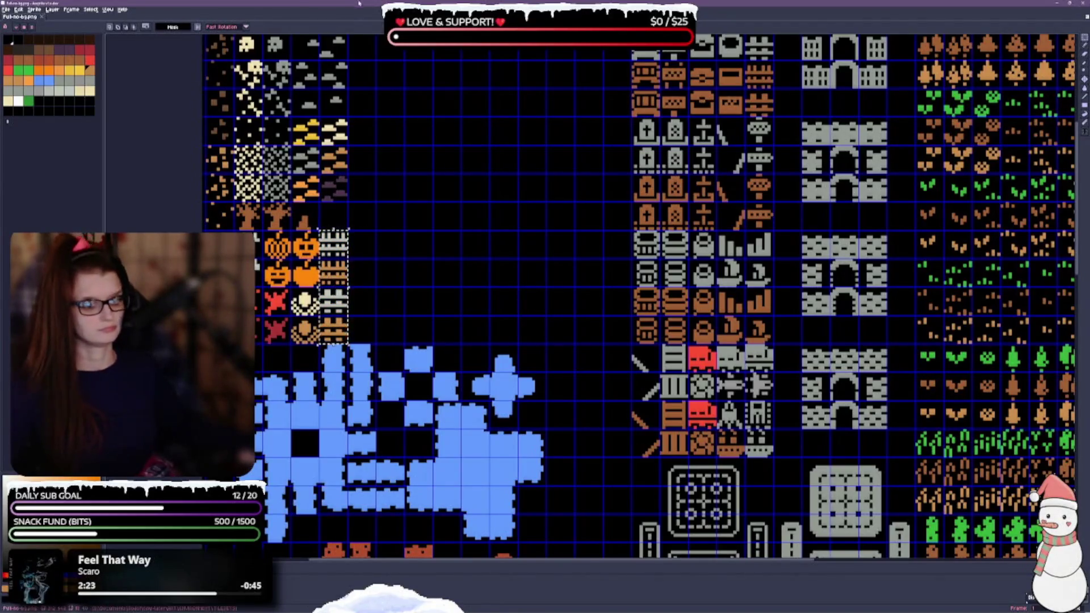
pyautogui.hotkey('ctrl', 'd')
pyautogui.moveTo(586, 188); pyautogui.dragTo(520, 165)
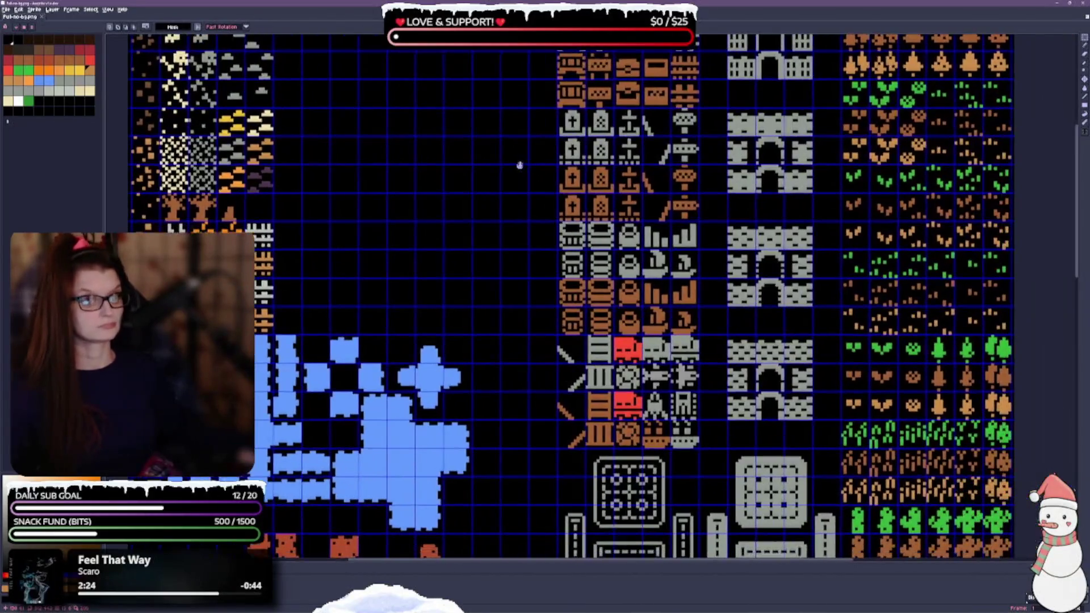
pyautogui.scroll(-1, 520, 165)
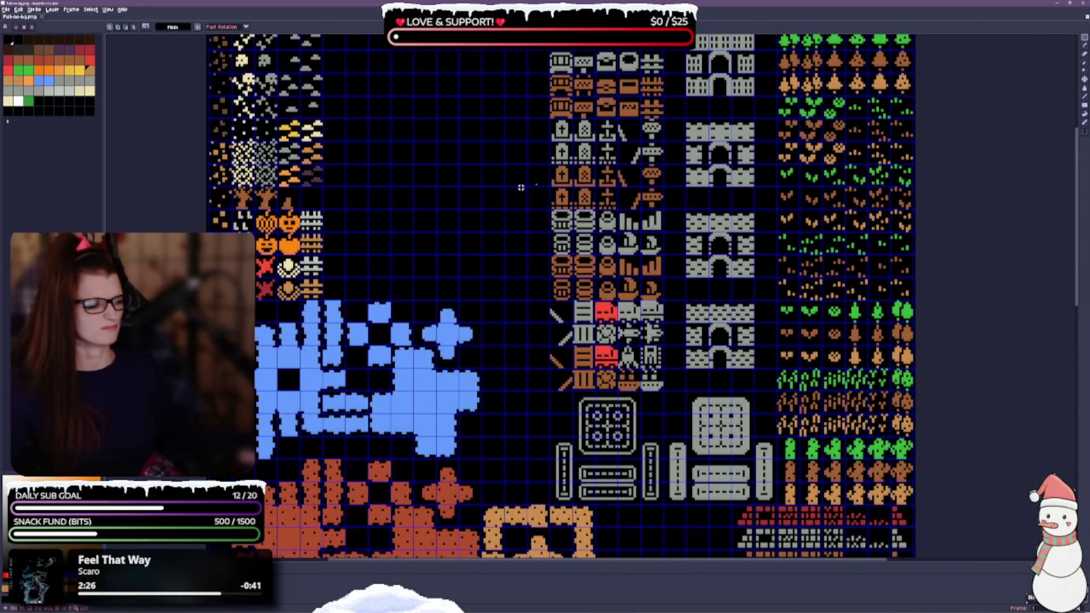
pyautogui.moveTo(600, 184)
pyautogui.mouseDown()
pyautogui.moveTo(592, 363)
pyautogui.moveTo(592, 275)
pyautogui.mouseUp()
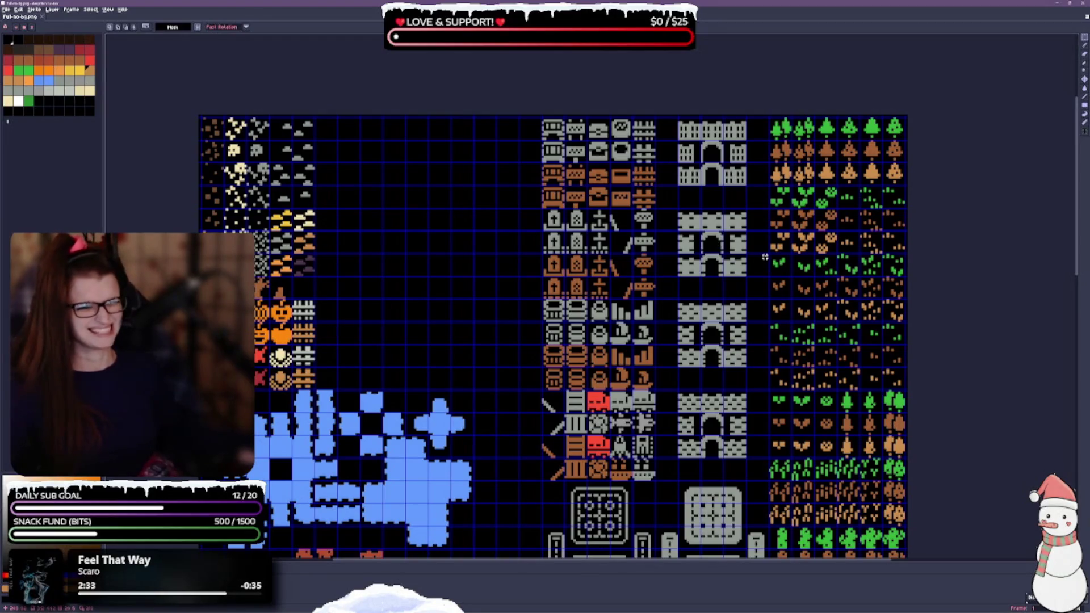
pyautogui.moveTo(488, 315); pyautogui.dragTo(458, 89)
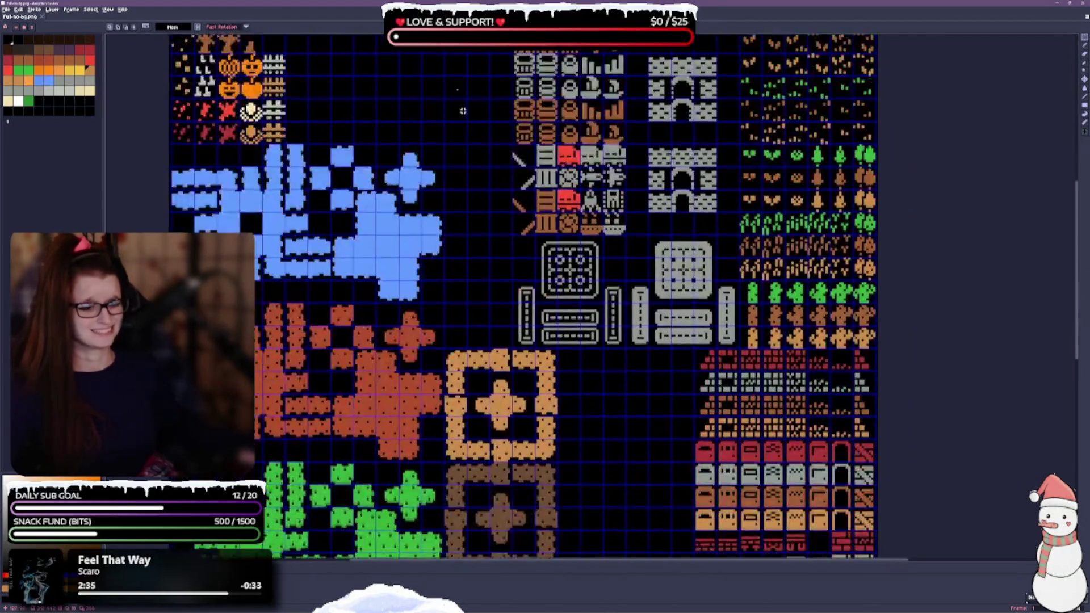
pyautogui.scroll(-8, 478, 428)
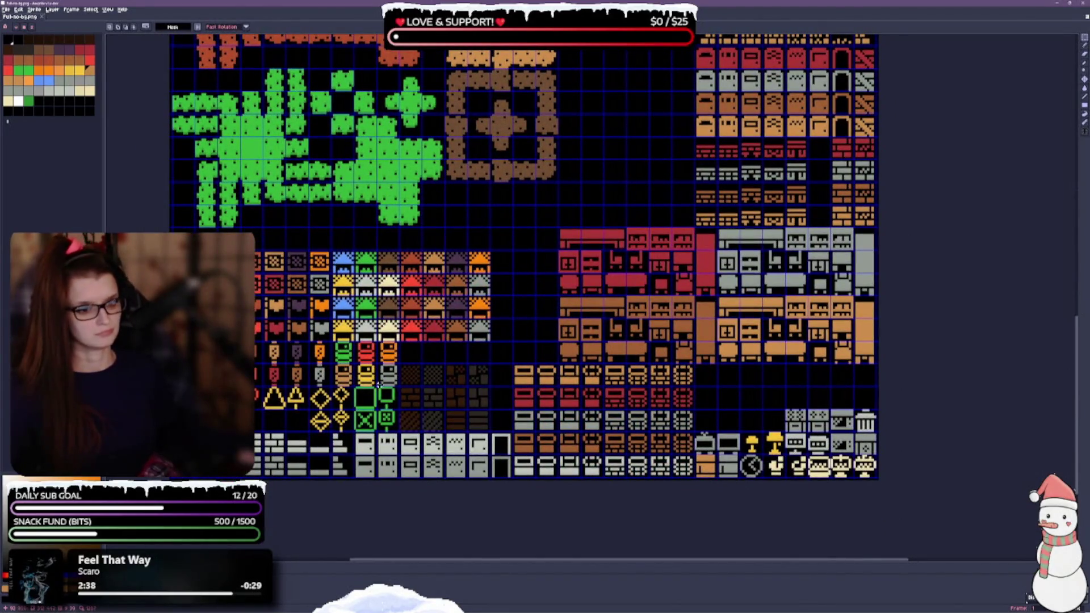
pyautogui.moveTo(428, 392); pyautogui.dragTo(472, 423)
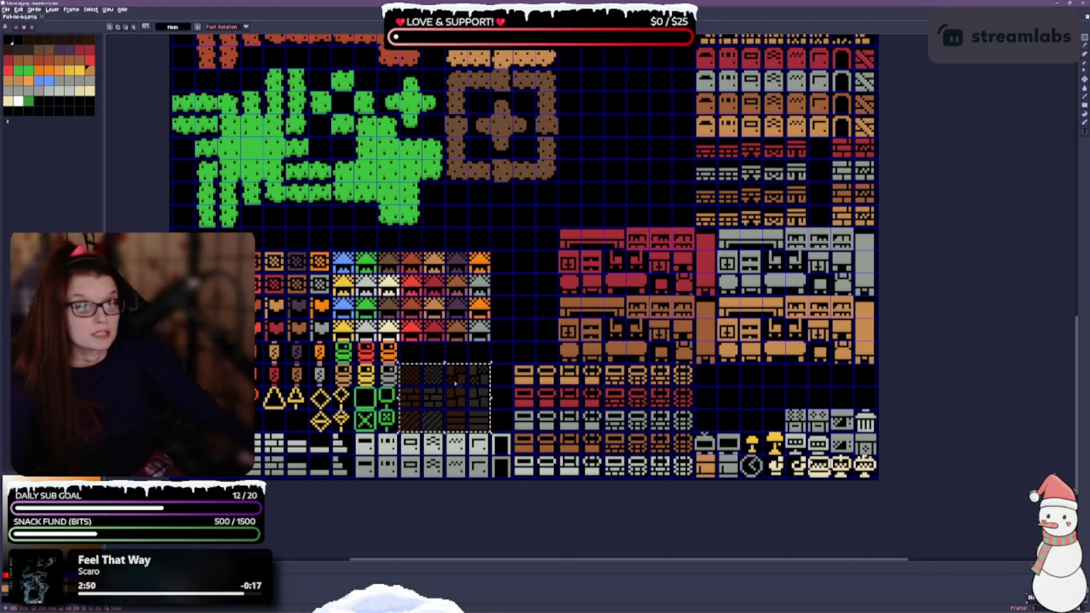
pyautogui.click(506, 347)
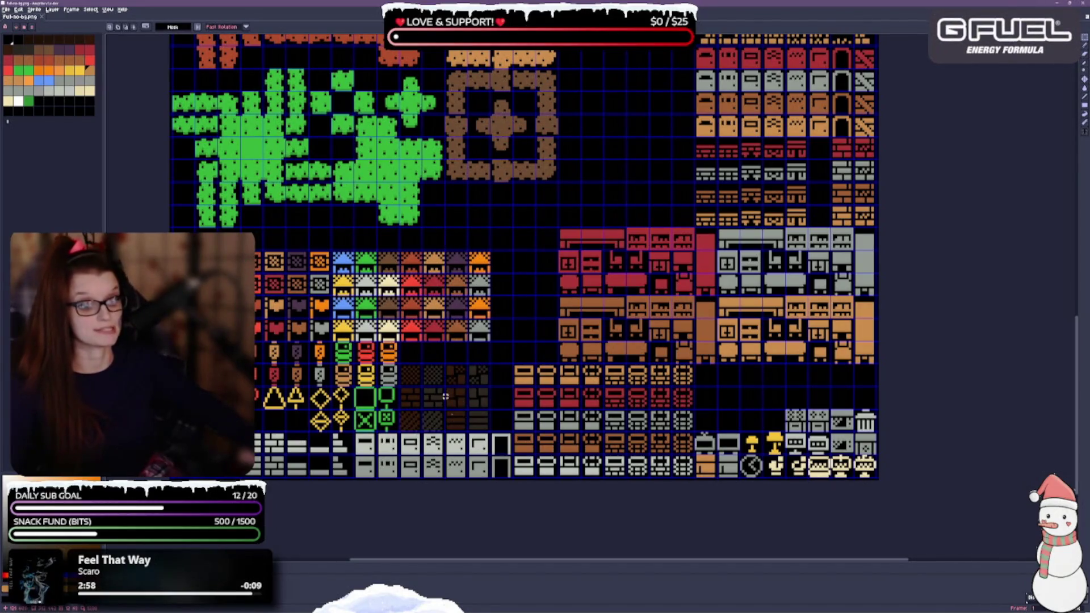
pyautogui.moveTo(509, 210); pyautogui.dragTo(539, 397)
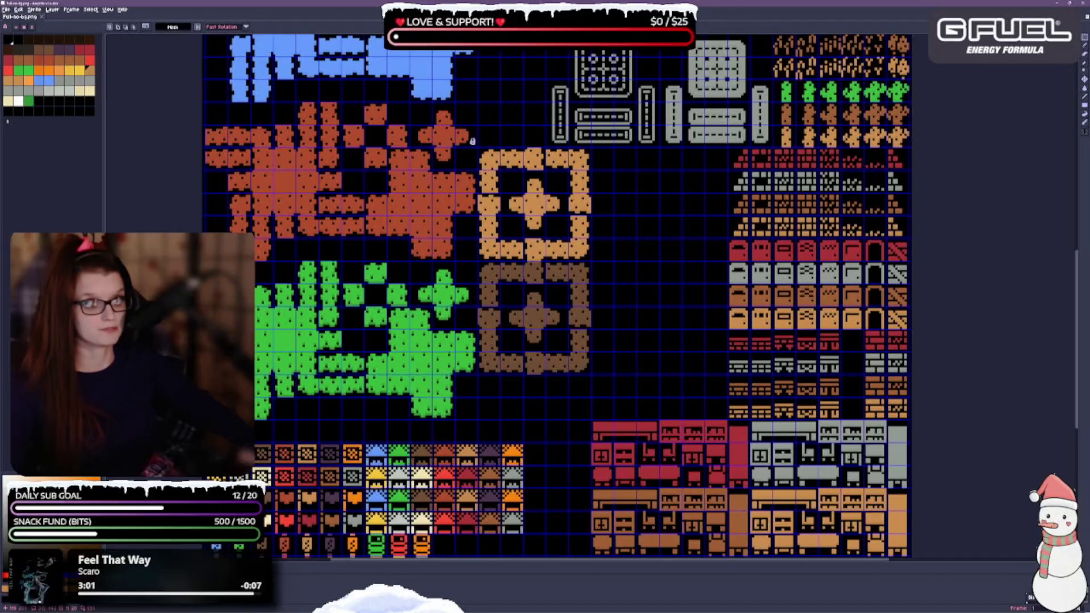
pyautogui.moveTo(472, 141); pyautogui.dragTo(477, 406)
pyautogui.moveTo(463, 119)
pyautogui.mouseDown()
pyautogui.moveTo(475, 318)
pyautogui.moveTo(487, 207)
pyautogui.moveTo(516, 373)
pyautogui.moveTo(486, 223)
pyautogui.moveTo(514, 360)
pyautogui.moveTo(483, 309)
pyautogui.mouseUp()
pyautogui.scroll(2, 514, 360)
pyautogui.scroll(1, 464, 316)
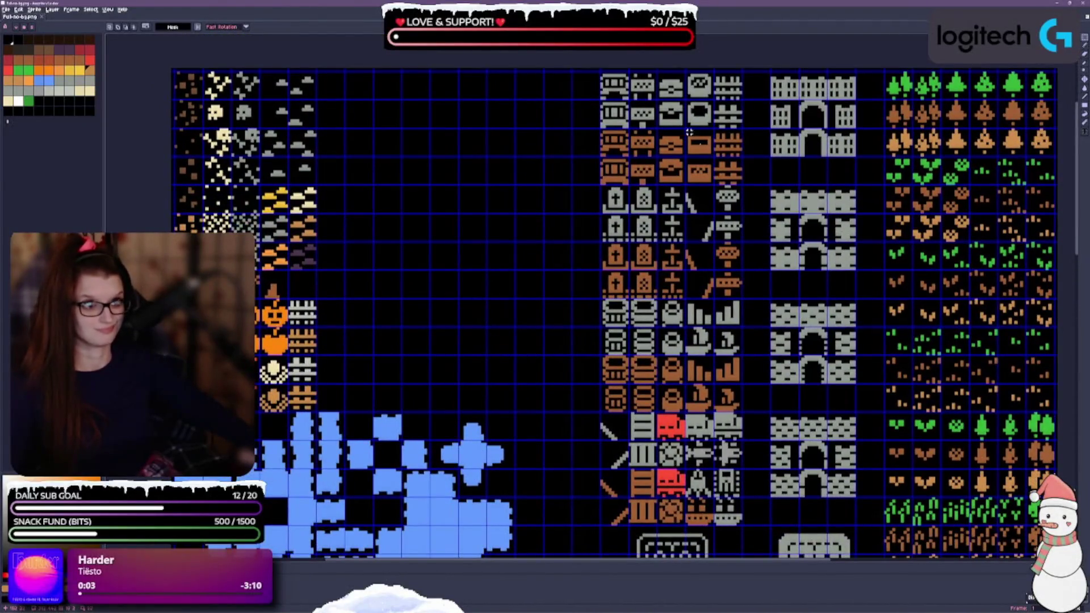
# Shift the barrel/chest block left beside the mushrooms, then place the grey and brown gravestones under it.
pyautogui.moveTo(605, 75)
pyautogui.mouseDown()
pyautogui.moveTo(659, 102)
pyautogui.moveTo(688, 158)
pyautogui.moveTo(715, 175)
pyautogui.moveTo(743, 170)
pyautogui.mouseUp()
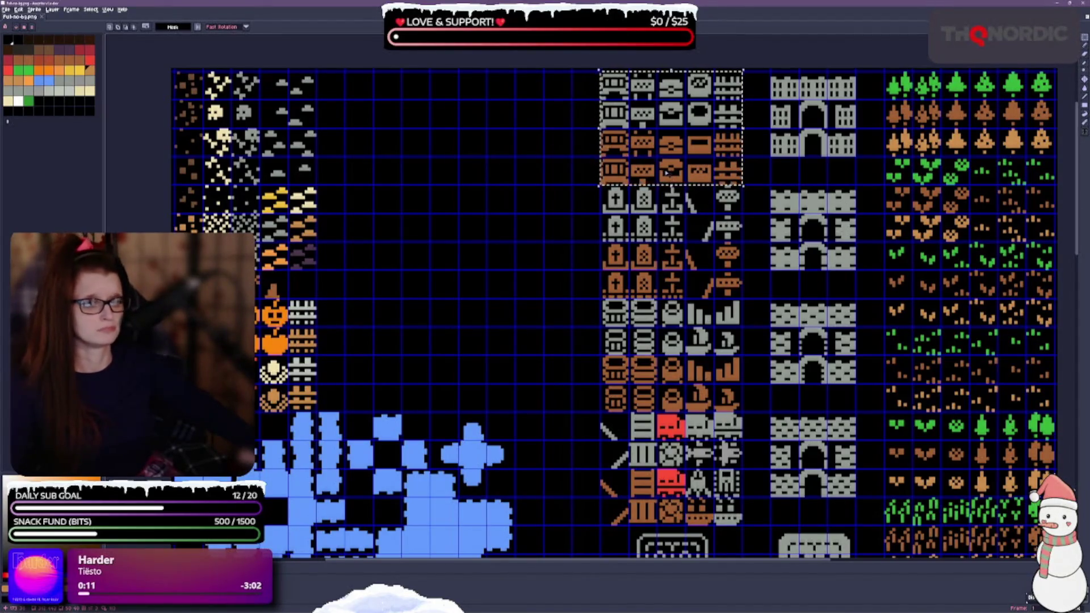
pyautogui.moveTo(699, 165); pyautogui.dragTo(376, 165)
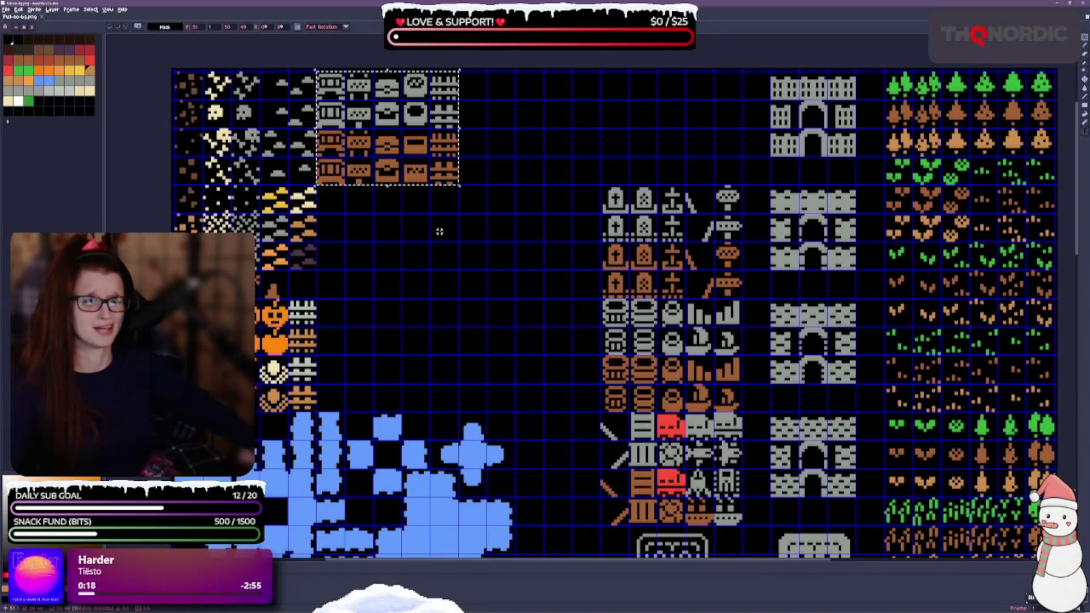
pyautogui.hotkey('ctrl', 'd')
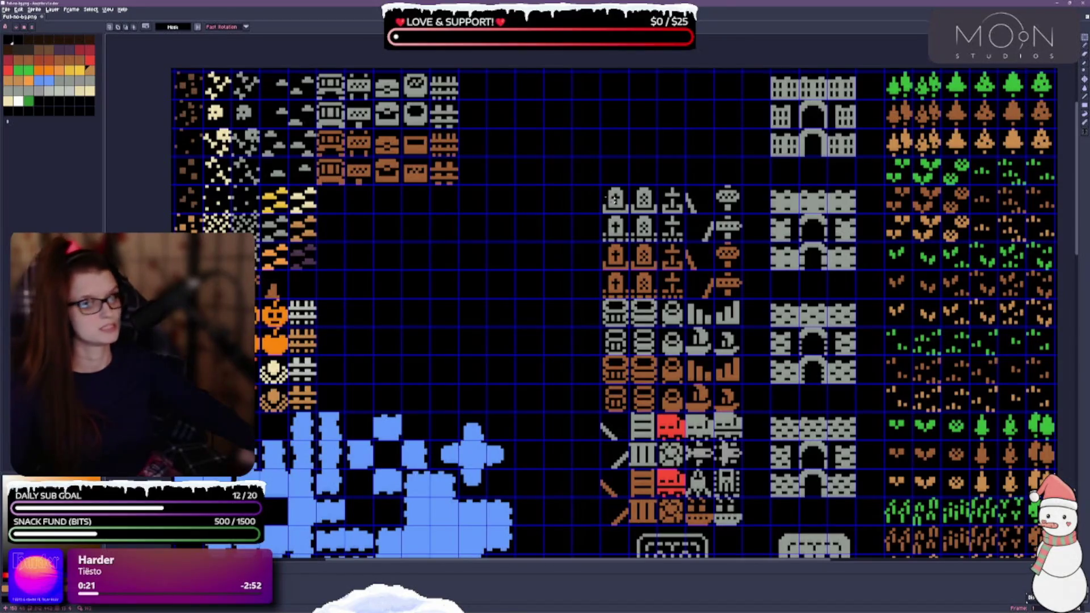
pyautogui.moveTo(608, 193)
pyautogui.mouseDown()
pyautogui.moveTo(742, 297)
pyautogui.moveTo(445, 281)
pyautogui.mouseUp()
pyautogui.moveTo(566, 236); pyautogui.dragTo(560, 188)
# Place the grey and brown barrel, pot and chart tiles beside the pumpkins, under the gravestones.
pyautogui.hotkey('ctrl', 'd')
pyautogui.moveTo(479, 274); pyautogui.dragTo(511, 280)
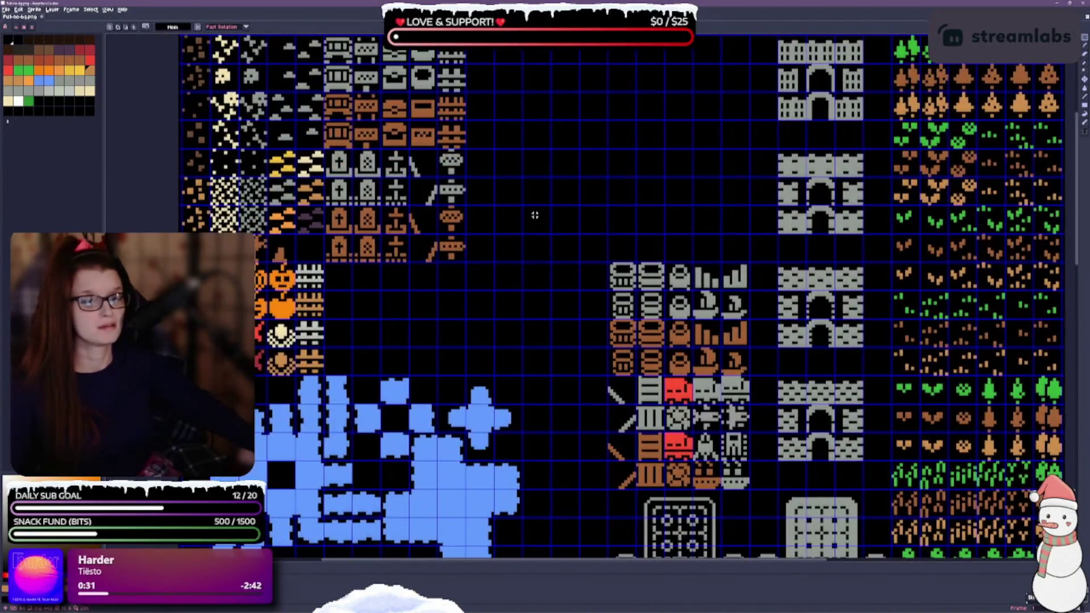
pyautogui.moveTo(527, 212); pyautogui.dragTo(540, 250)
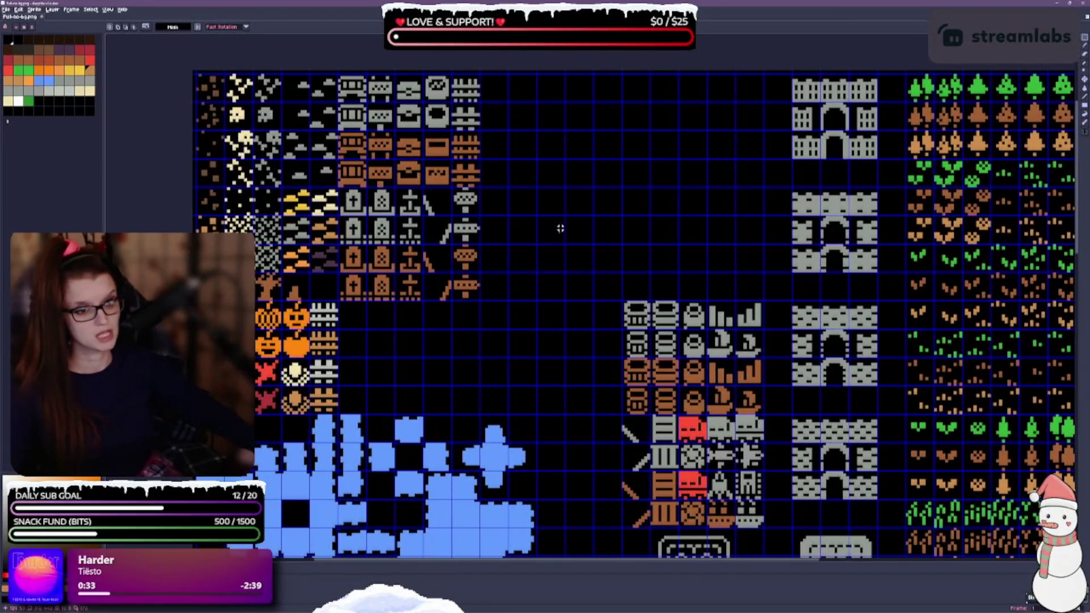
pyautogui.moveTo(567, 386)
pyautogui.mouseDown()
pyautogui.moveTo(555, 363)
pyautogui.moveTo(559, 311)
pyautogui.mouseUp()
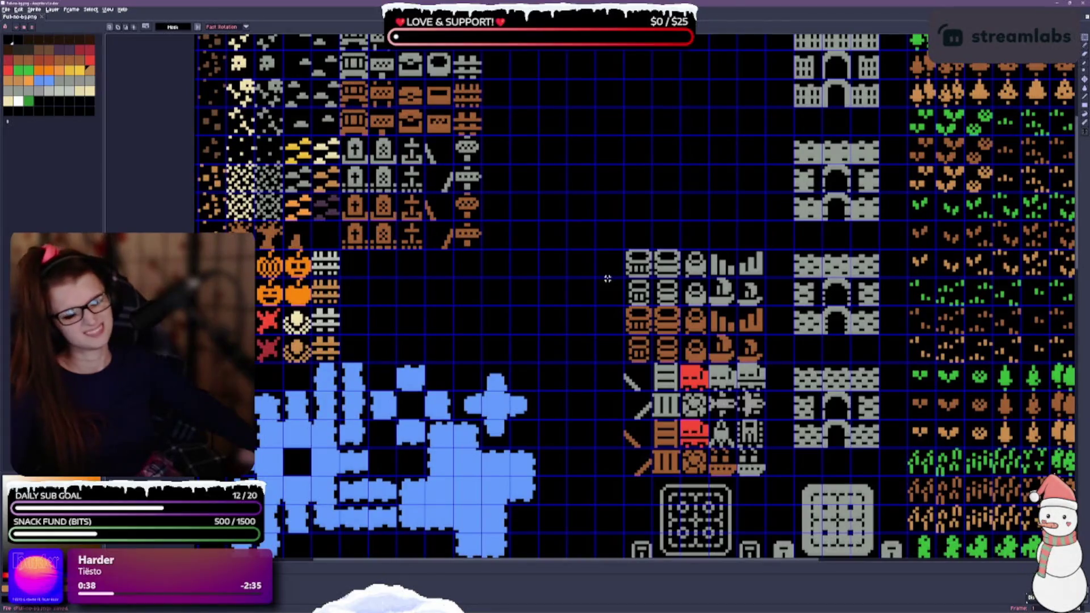
pyautogui.moveTo(627, 253)
pyautogui.mouseDown()
pyautogui.moveTo(652, 306)
pyautogui.moveTo(753, 358)
pyautogui.moveTo(470, 358)
pyautogui.mouseUp()
pyautogui.moveTo(638, 289)
pyautogui.mouseDown()
pyautogui.moveTo(578, 278)
pyautogui.moveTo(585, 333)
pyautogui.moveTo(637, 312)
pyautogui.mouseUp()
pyautogui.hotkey('ctrl', 'd')
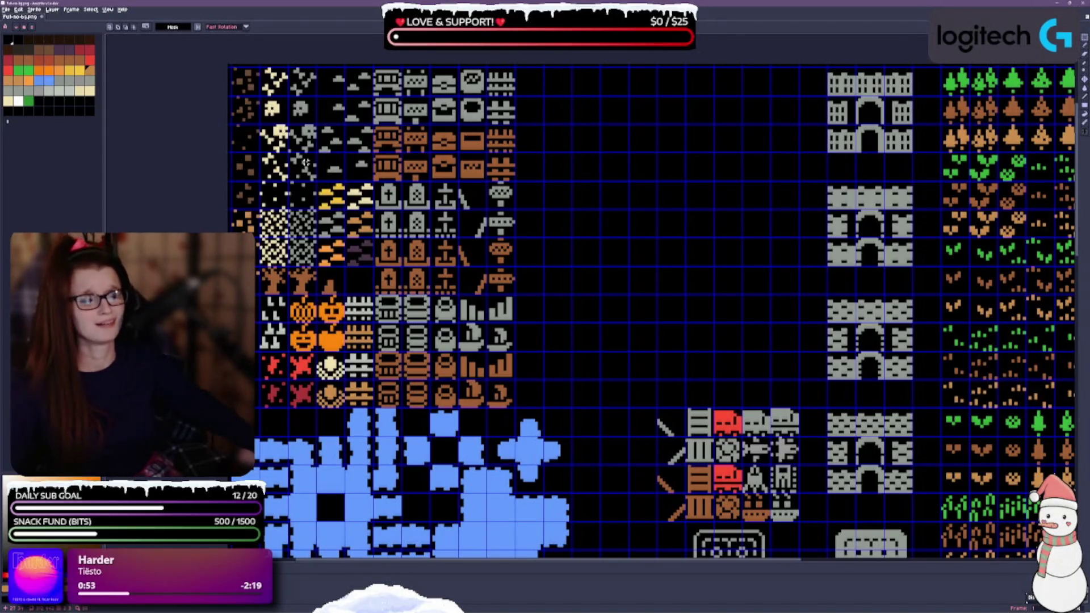
pyautogui.moveTo(474, 233); pyautogui.dragTo(441, 125)
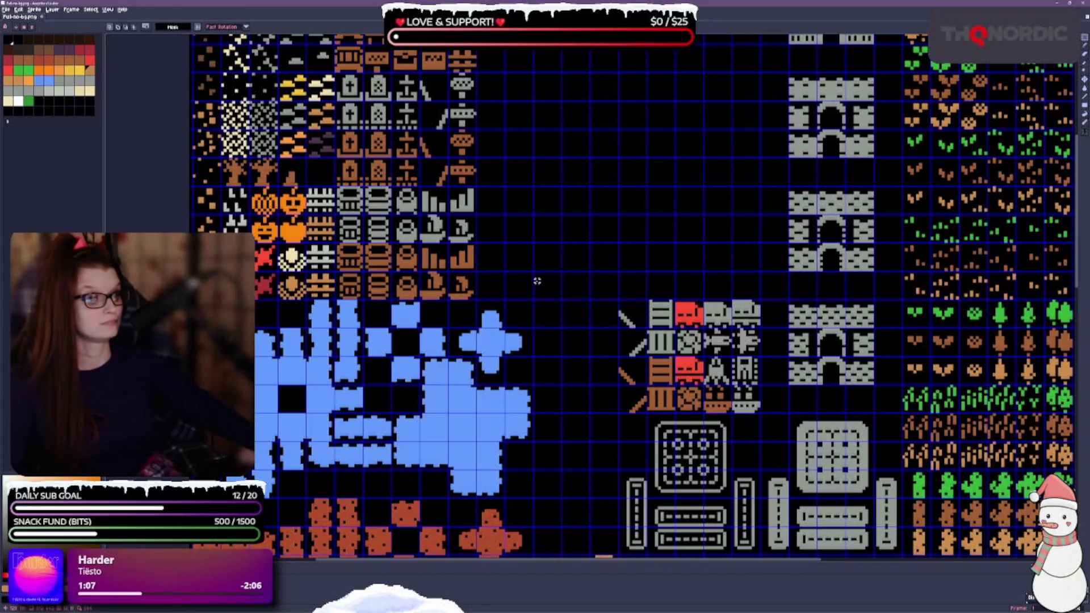
pyautogui.moveTo(534, 290); pyautogui.dragTo(568, 370)
pyautogui.moveTo(555, 292); pyautogui.dragTo(569, 335)
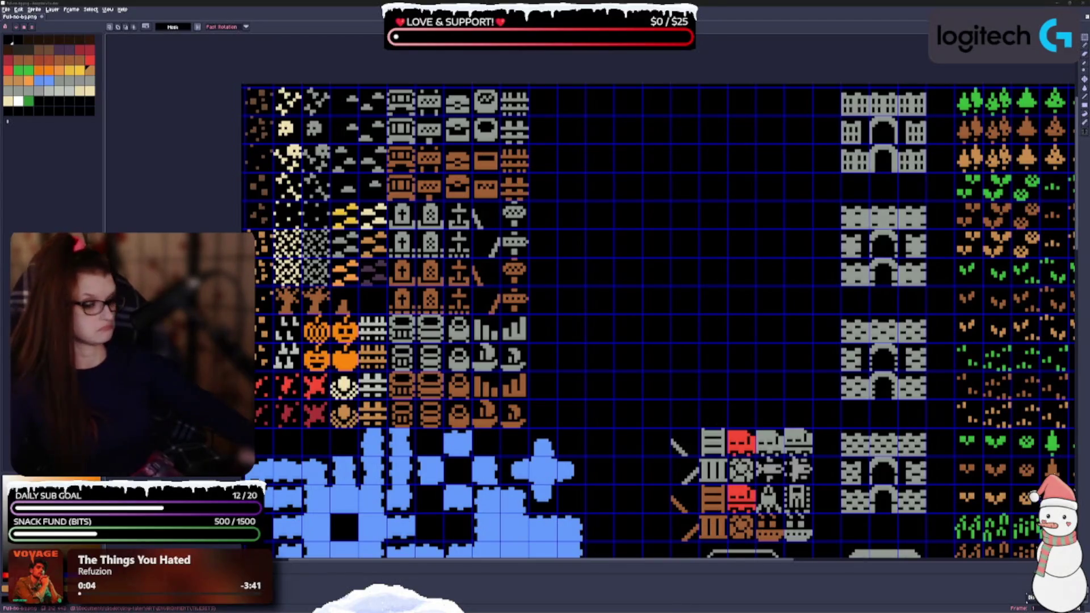
pyautogui.moveTo(629, 327)
pyautogui.mouseDown()
pyautogui.moveTo(611, 309)
pyautogui.moveTo(599, 246)
pyautogui.mouseUp()
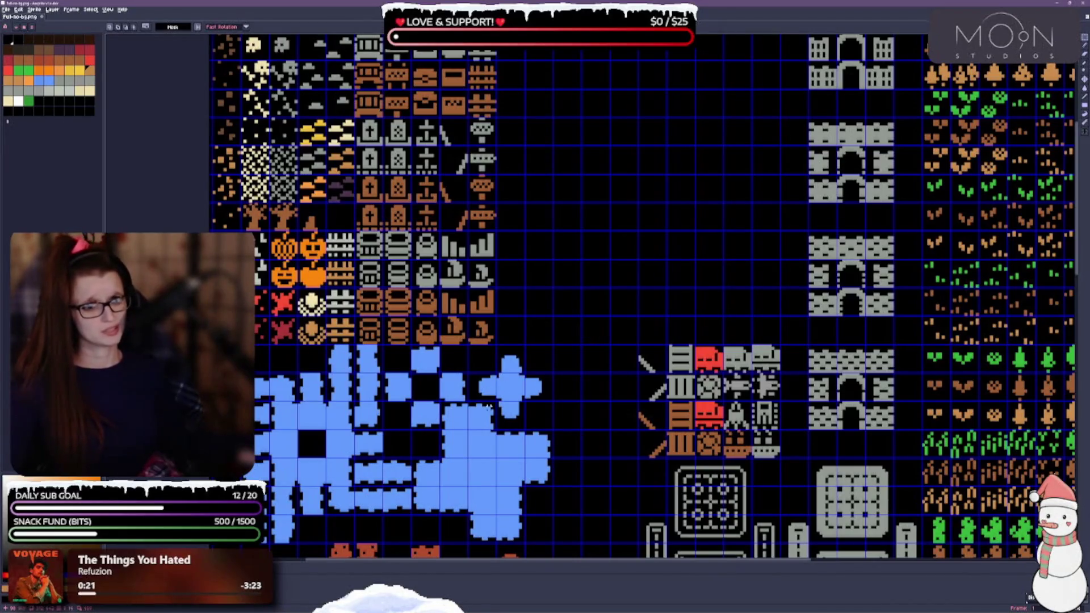
pyautogui.scroll(3, 508, 243)
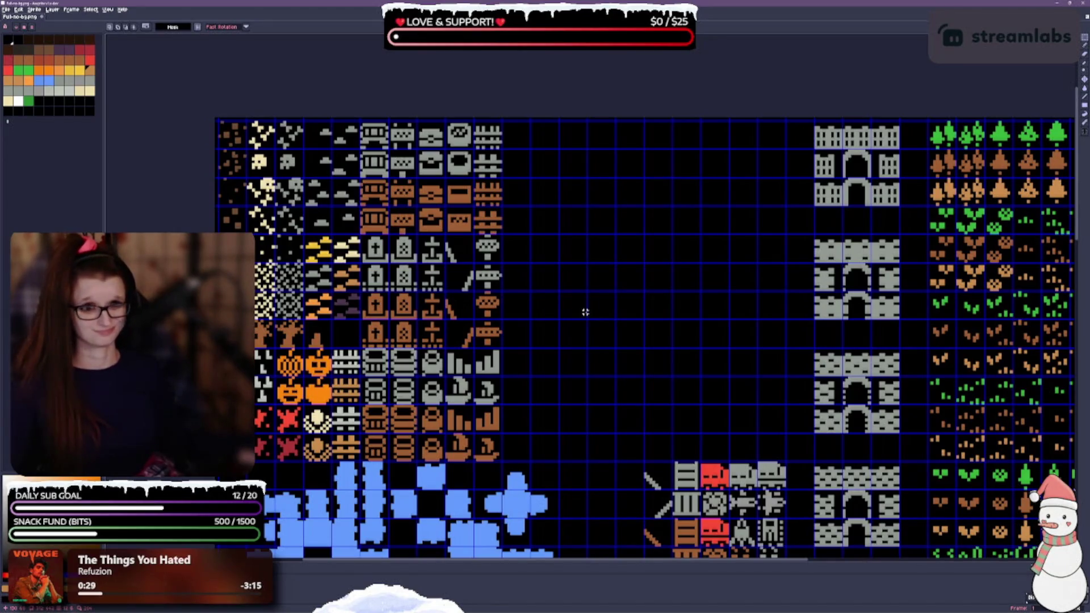
pyautogui.scroll(-1, 609, 305)
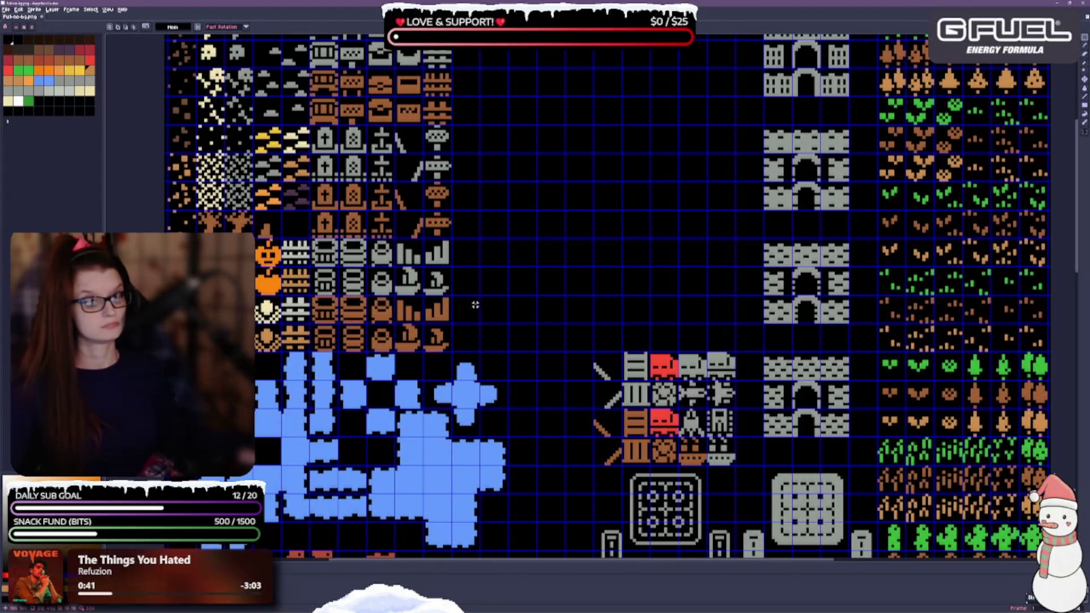
pyautogui.moveTo(503, 302); pyautogui.dragTo(402, 164)
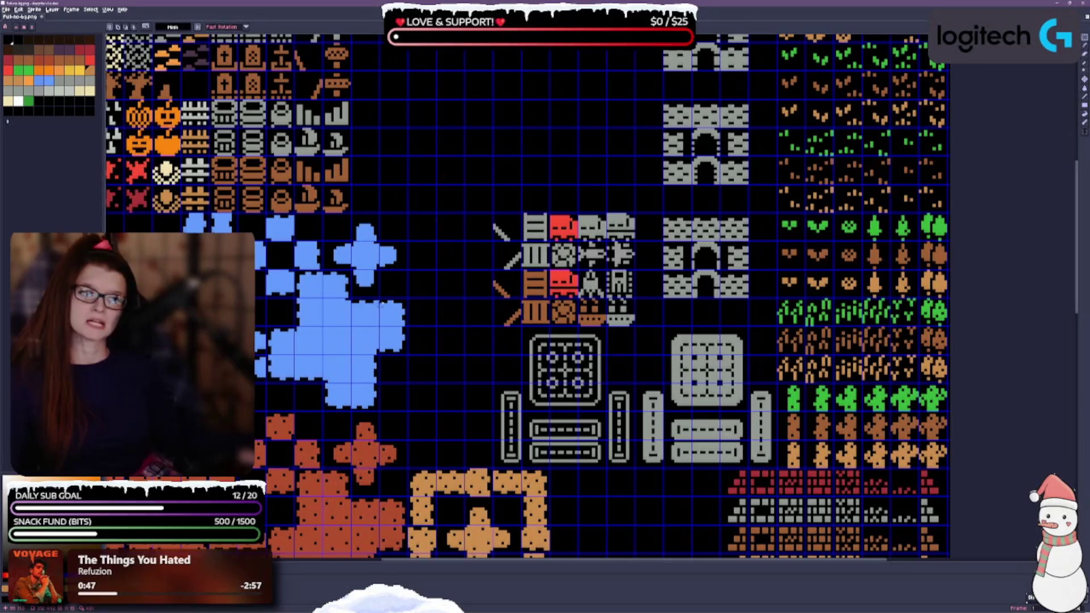
pyautogui.moveTo(445, 341); pyautogui.dragTo(446, 340)
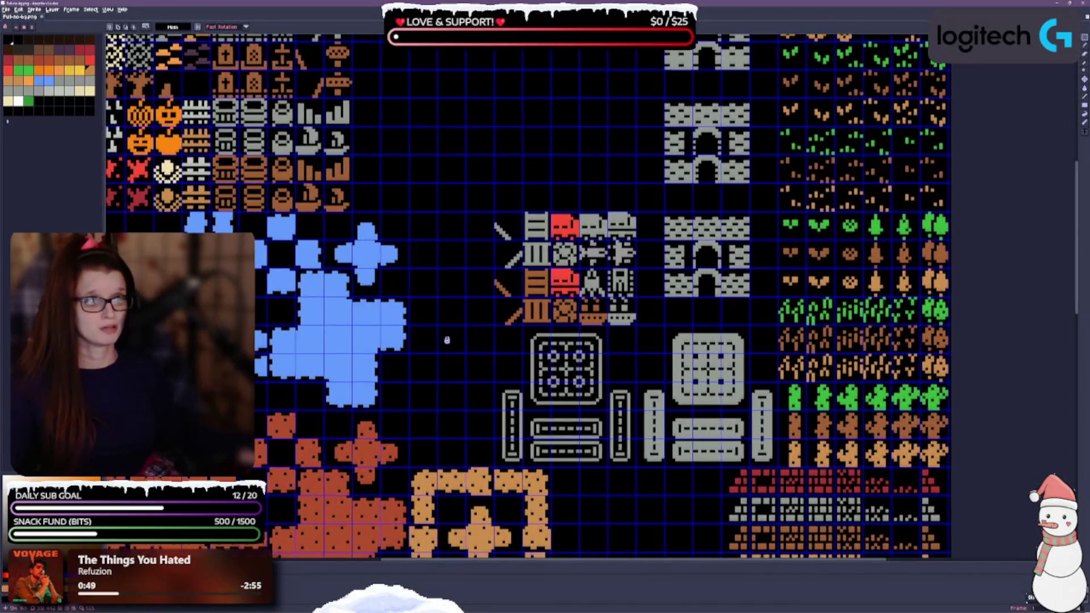
pyautogui.scroll(-10, 446, 339)
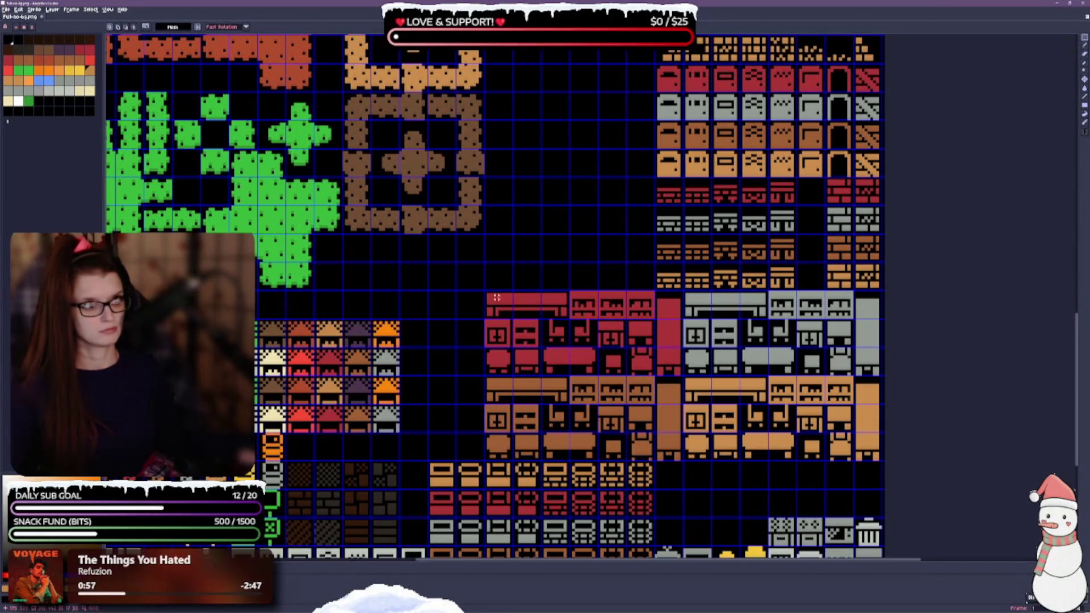
# Trial-shift the brick wall tile block one tile left, then revert it and deselect.
pyautogui.scroll(-3, 489, 280)
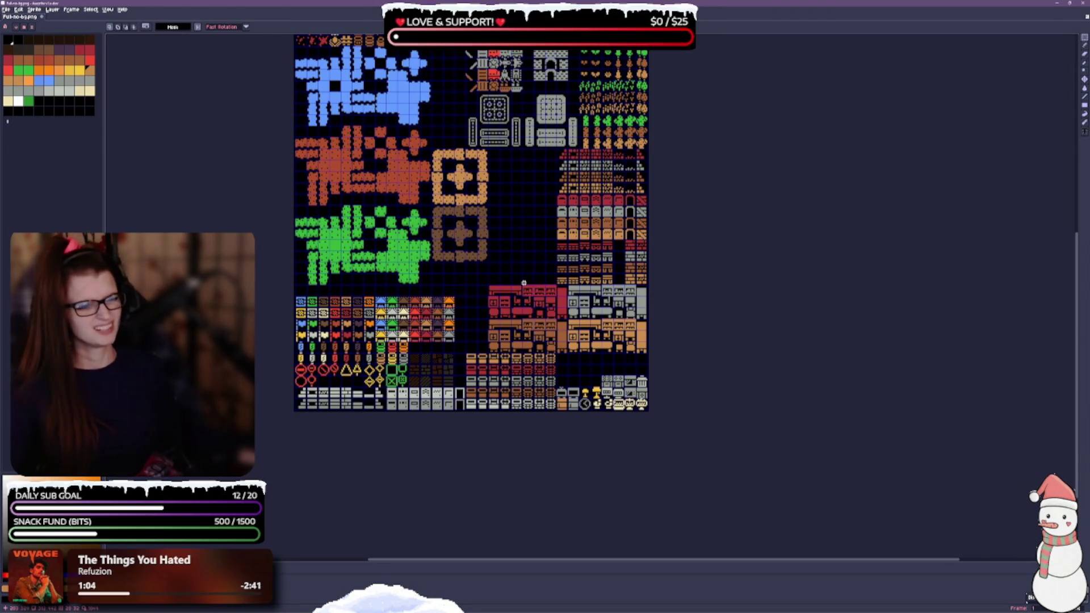
pyautogui.scroll(1, 628, 236)
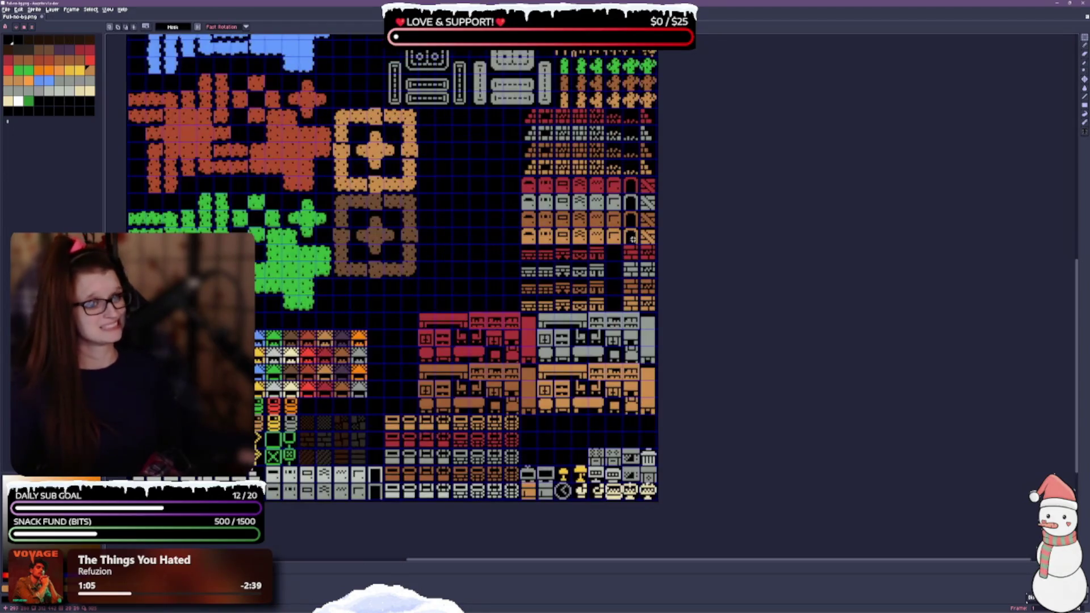
pyautogui.scroll(2, 644, 274)
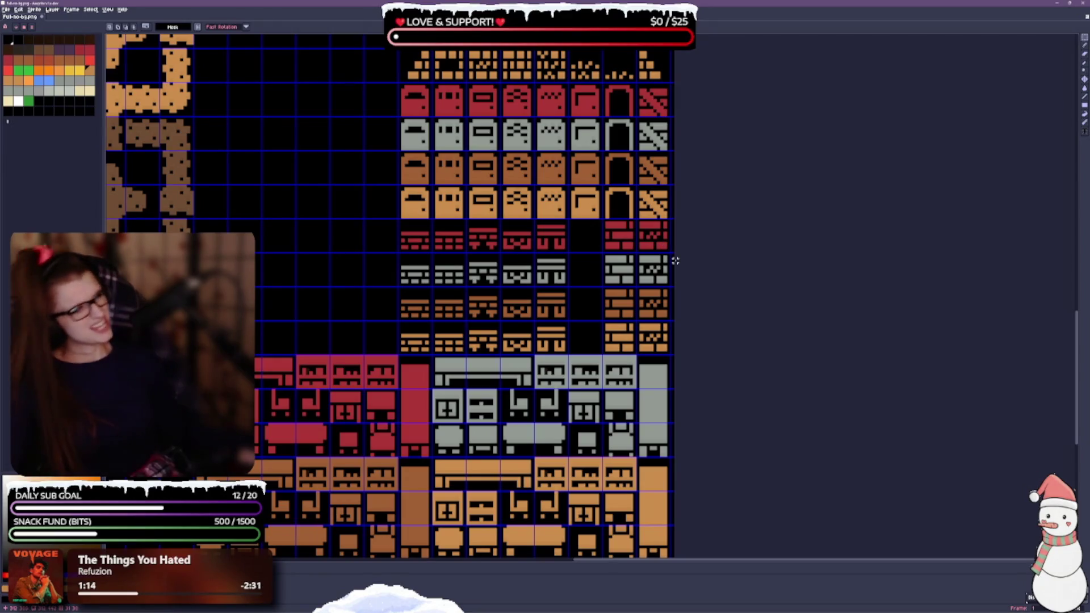
pyautogui.scroll(-1, 689, 268)
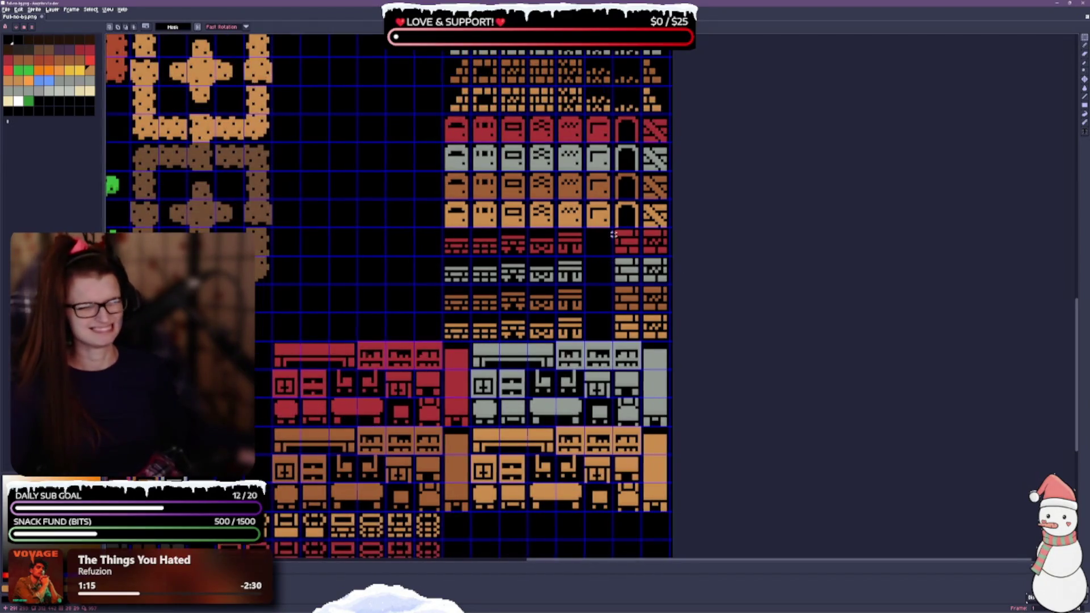
pyautogui.moveTo(613, 233); pyautogui.dragTo(533, 186)
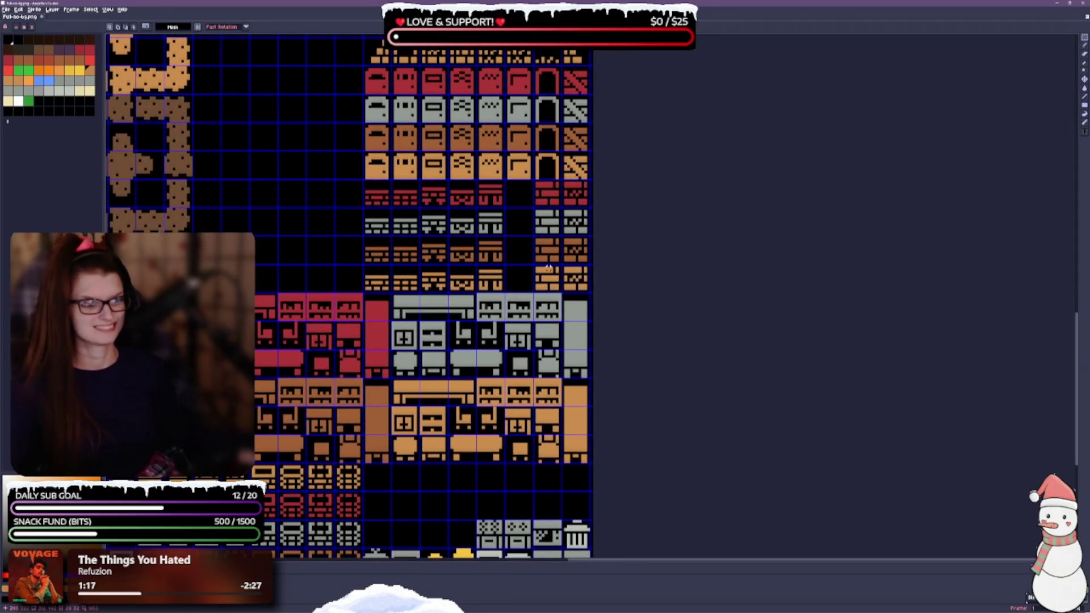
pyautogui.moveTo(543, 198); pyautogui.dragTo(638, 287)
pyautogui.moveTo(557, 258); pyautogui.dragTo(529, 258)
pyautogui.hotkey('ctrl', 'z')
pyautogui.hotkey('ctrl', 'd')
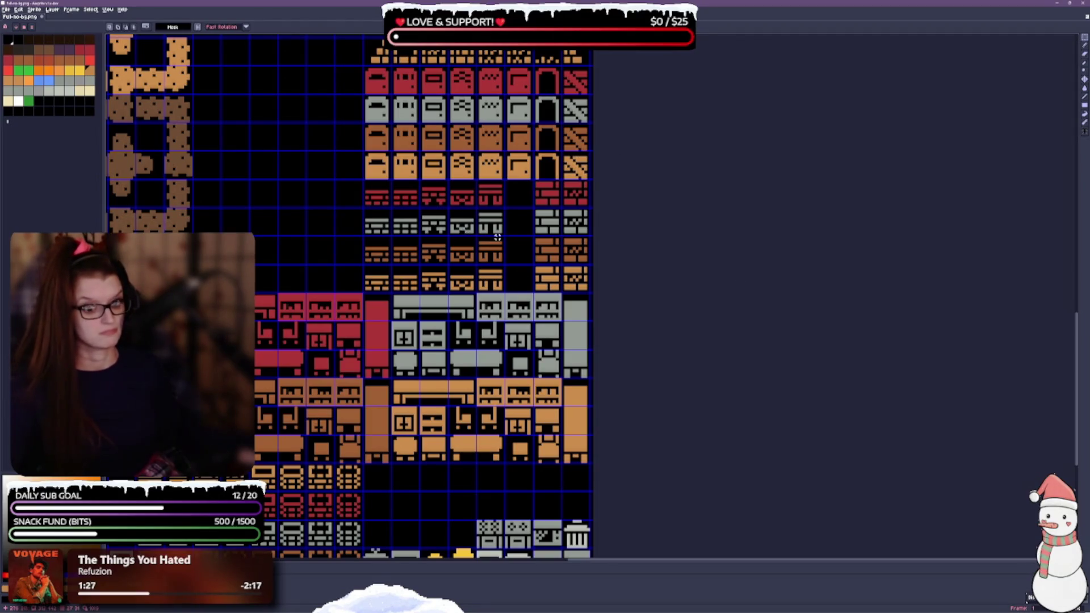
# Undo the latest tile block moves and the selection around the lower tiles.
pyautogui.moveTo(488, 266); pyautogui.dragTo(585, 180)
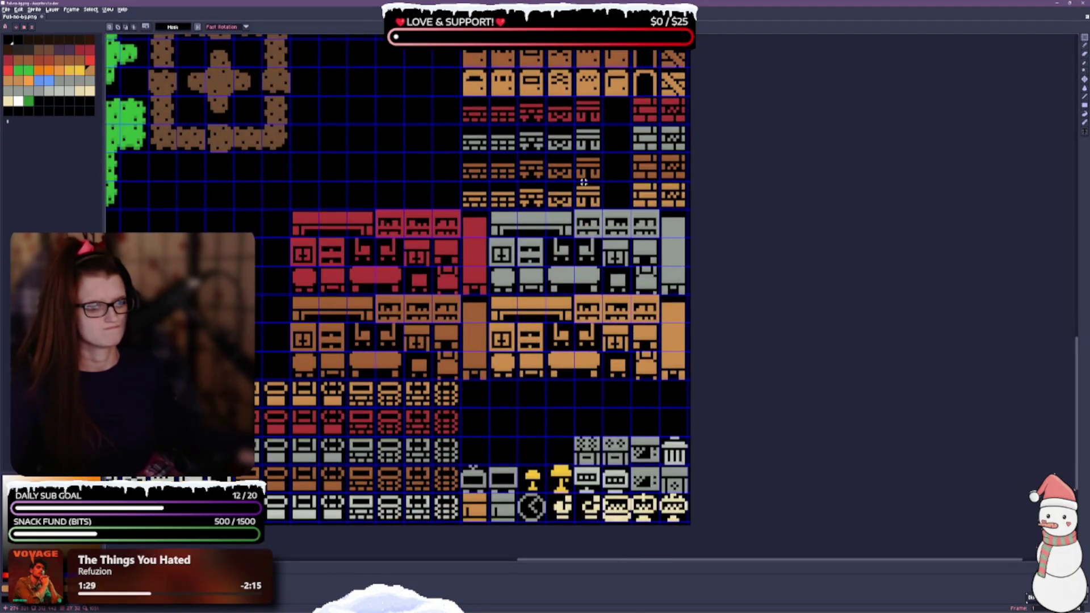
pyautogui.scroll(-1, 451, 190)
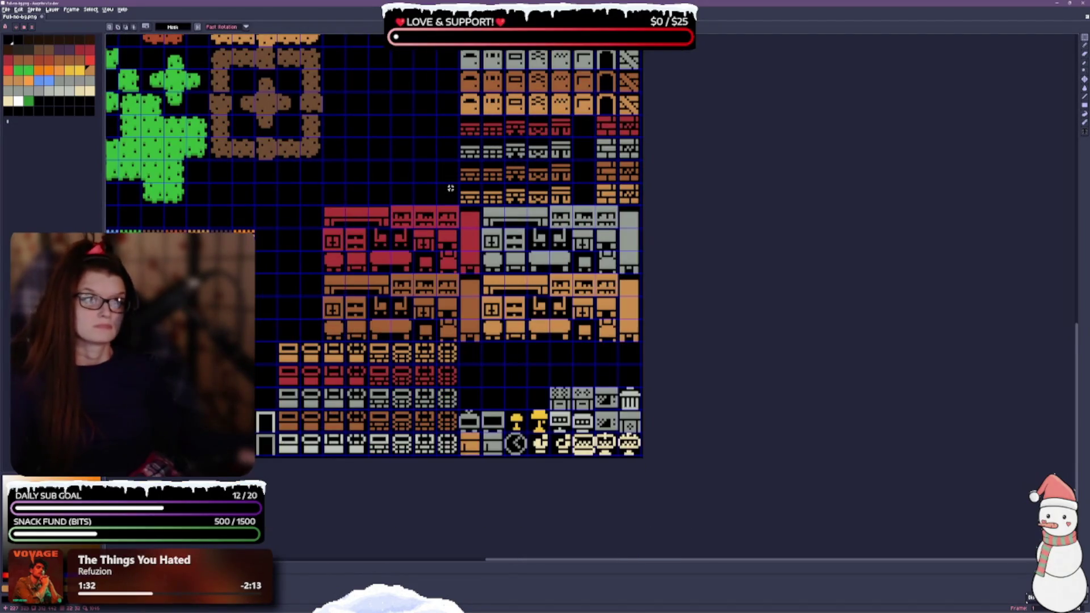
pyautogui.scroll(-1, 450, 188)
pyautogui.moveTo(452, 174); pyautogui.dragTo(502, 276)
pyautogui.moveTo(387, 138); pyautogui.dragTo(400, 218)
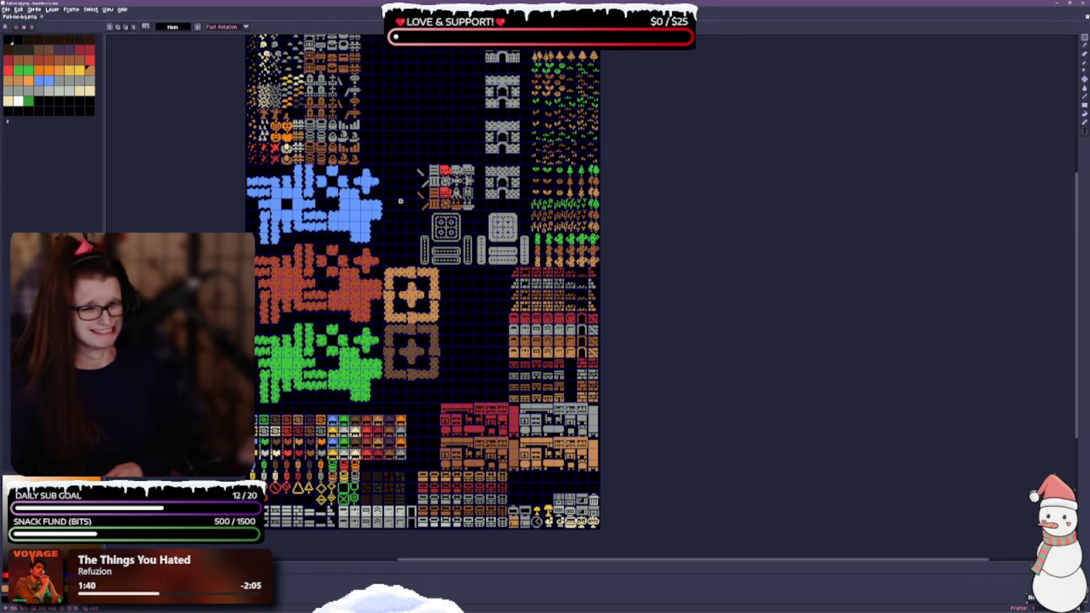
pyautogui.hotkey('ctrl', 'z')
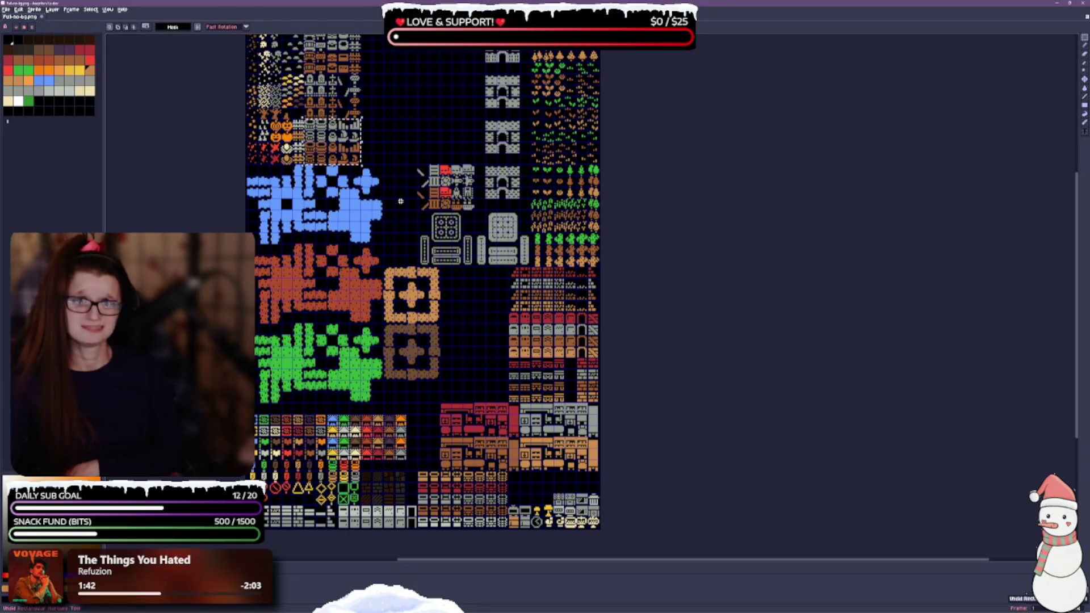
pyautogui.hotkey('ctrl', 'z')
pyautogui.hotkey('ctrl', 'z')
pyautogui.hotkey('ctrl', 'z')
pyautogui.hotkey('ctrl', 'z')
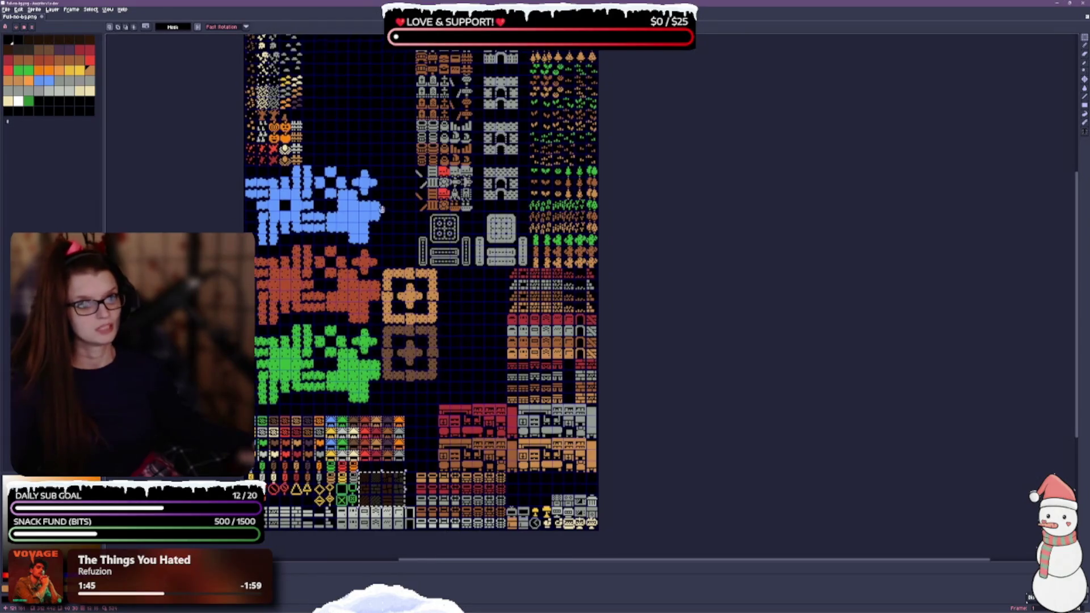
pyautogui.hotkey('ctrl', 'z')
pyautogui.hotkey('ctrl', 'z')
pyautogui.hotkey('ctrl', 'z')
pyautogui.hotkey('ctrl', 'z')
pyautogui.hotkey('ctrl', 'z')
pyautogui.hotkey('ctrl', 'z')
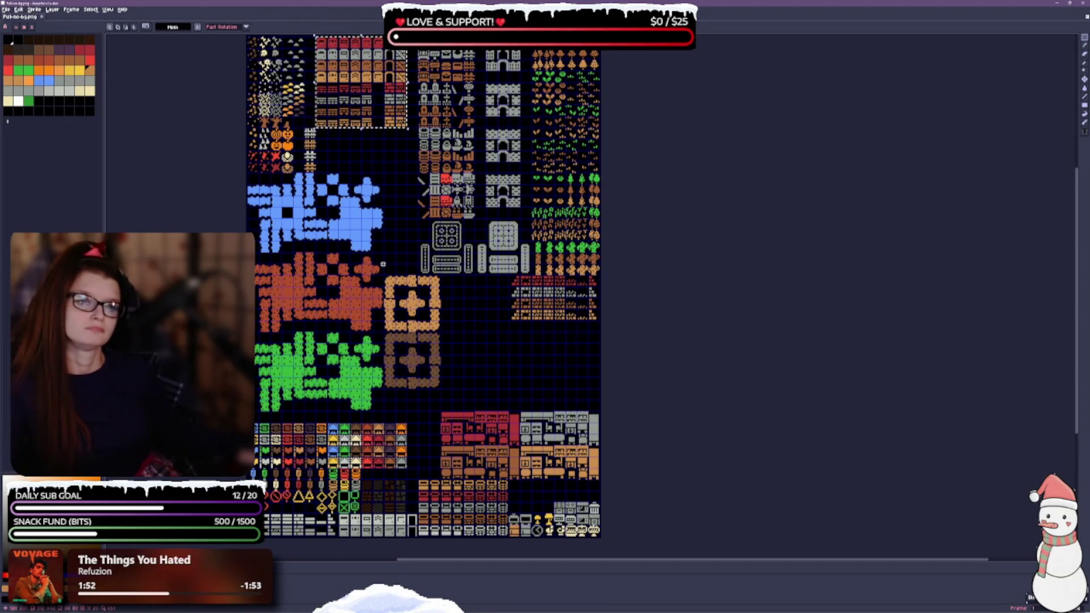
# Step back to the furniture tile selection, then redo the building tile placement.
pyautogui.scroll(2, 432, 177)
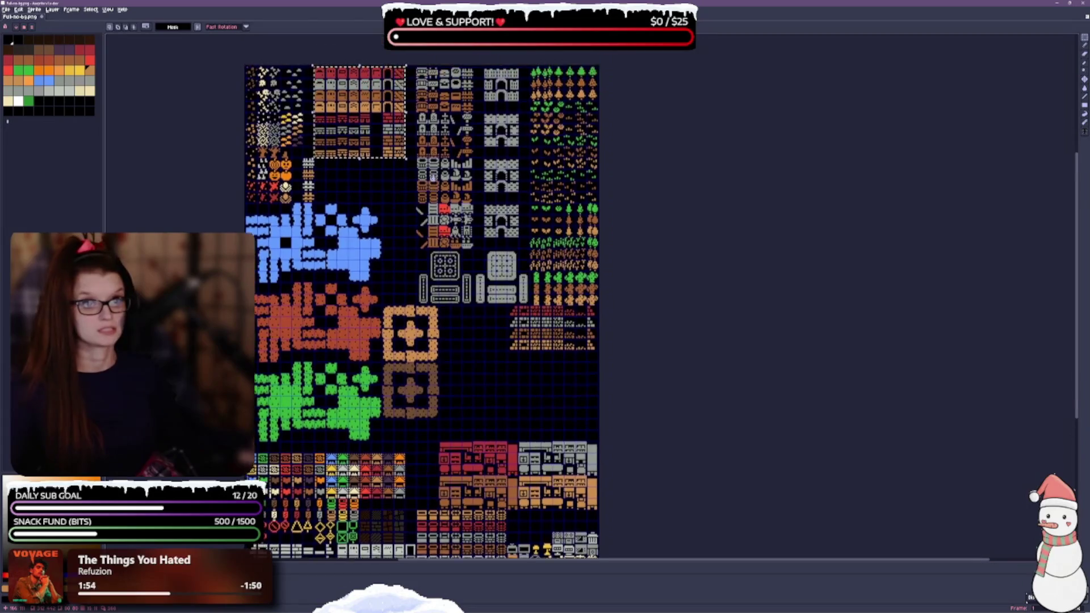
pyautogui.scroll(1, 433, 177)
pyautogui.hotkey('ctrl', 'z')
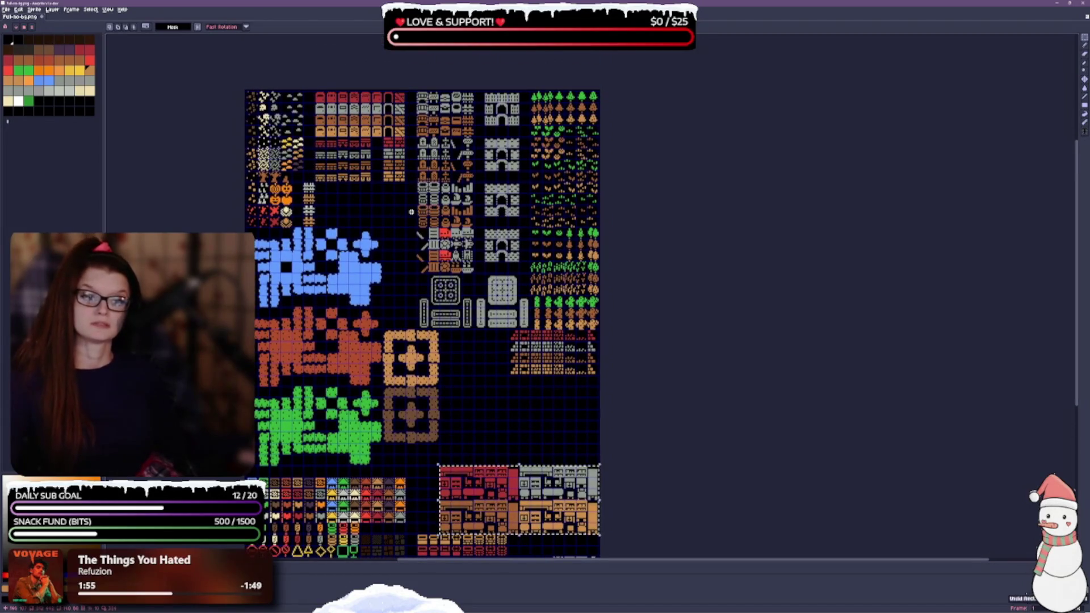
pyautogui.hotkey('ctrl', 'z')
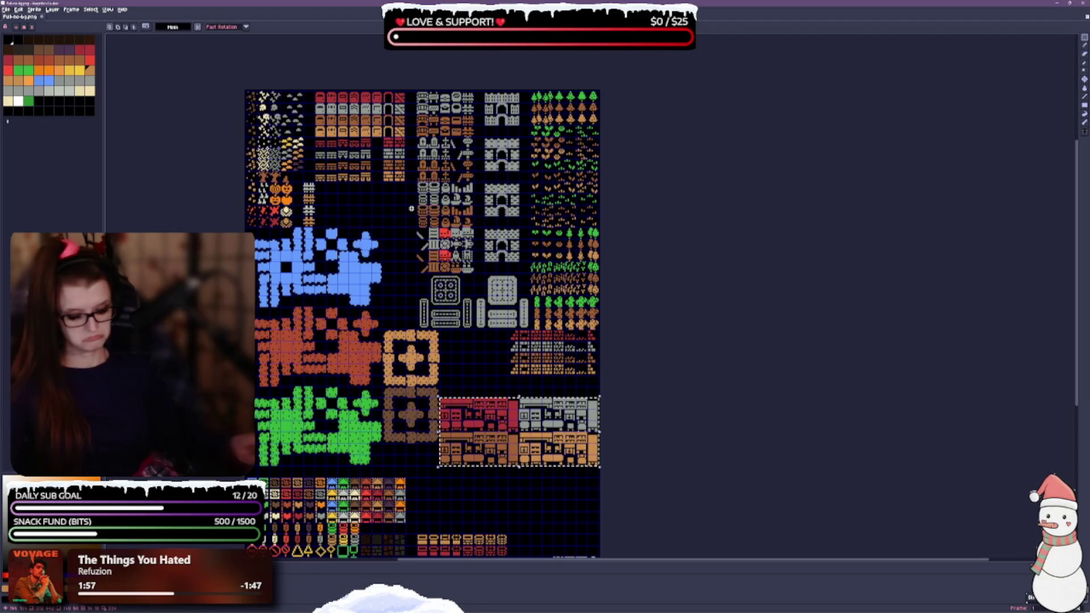
pyautogui.hotkey('ctrl', 'y')
pyautogui.hotkey('ctrl', 'y')
pyautogui.hotkey('ctrl', 'y')
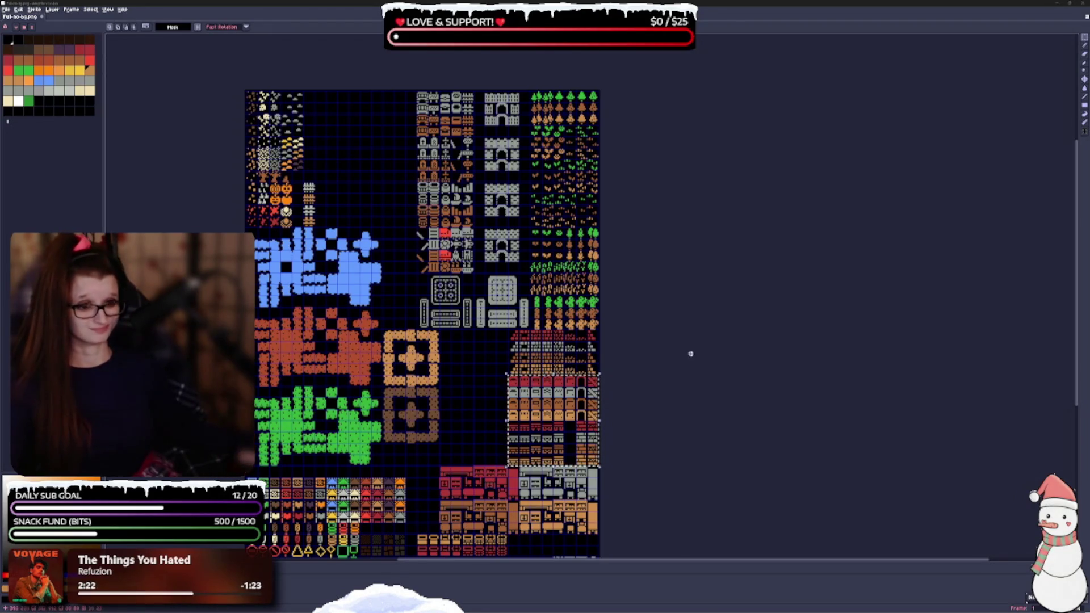
pyautogui.scroll(5, 464, 425)
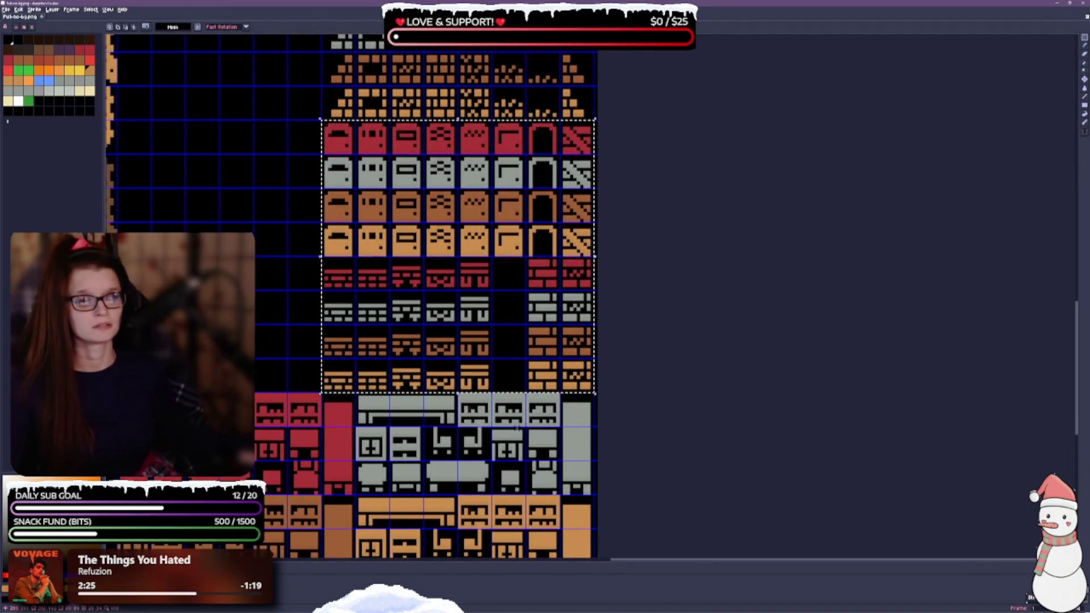
pyautogui.scroll(-3, 544, 352)
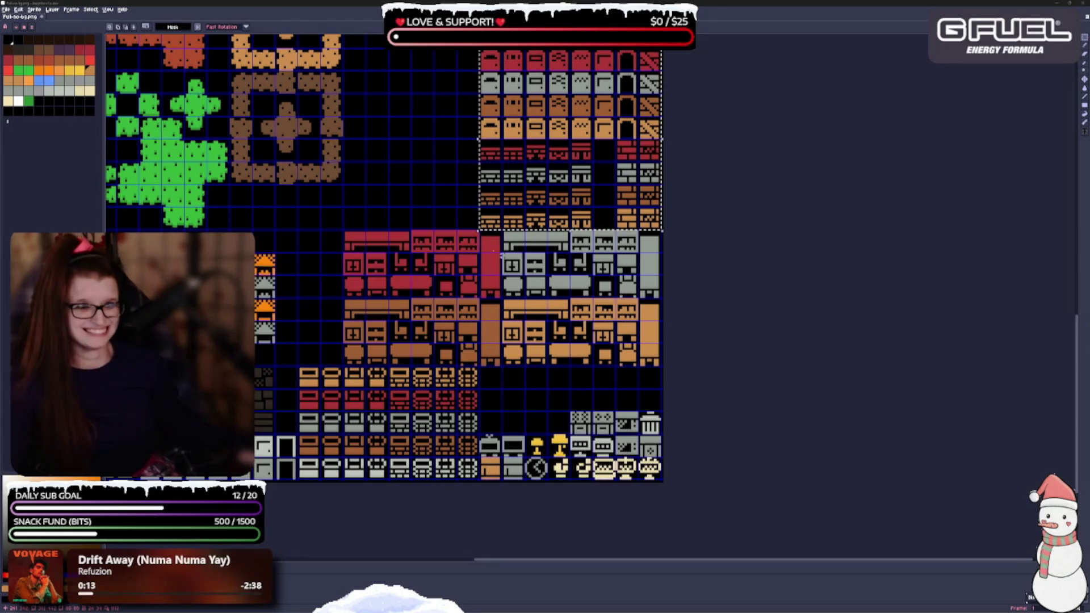
pyautogui.scroll(3, 562, 194)
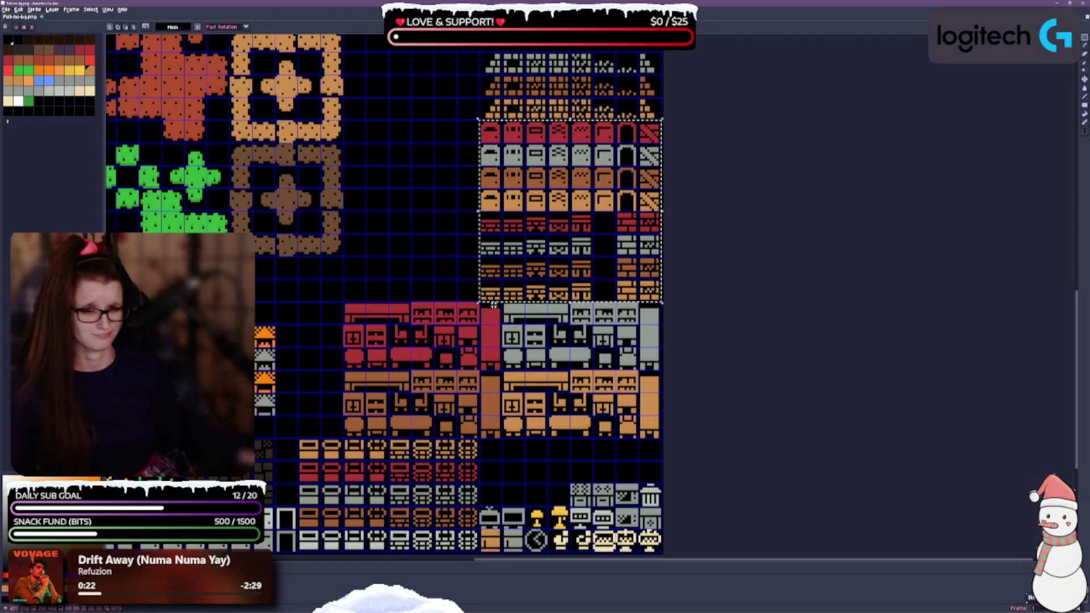
pyautogui.moveTo(346, 201)
pyautogui.mouseDown()
pyautogui.moveTo(379, 158)
pyautogui.moveTo(480, 137)
pyautogui.moveTo(582, 469)
pyautogui.mouseUp()
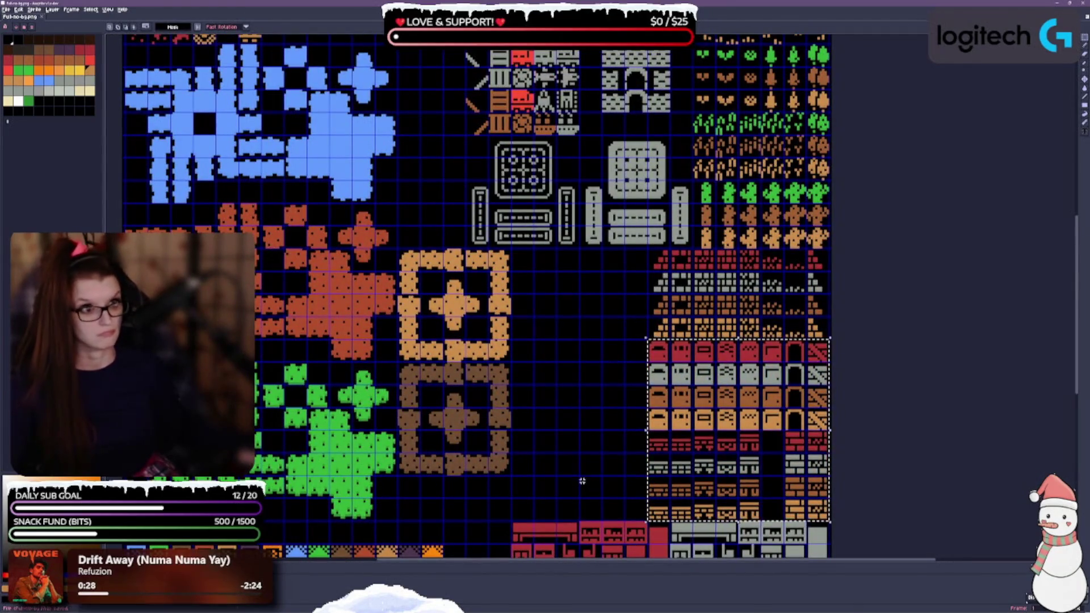
pyautogui.hotkey('ctrl', 's')
pyautogui.moveTo(268, 244); pyautogui.dragTo(382, 517)
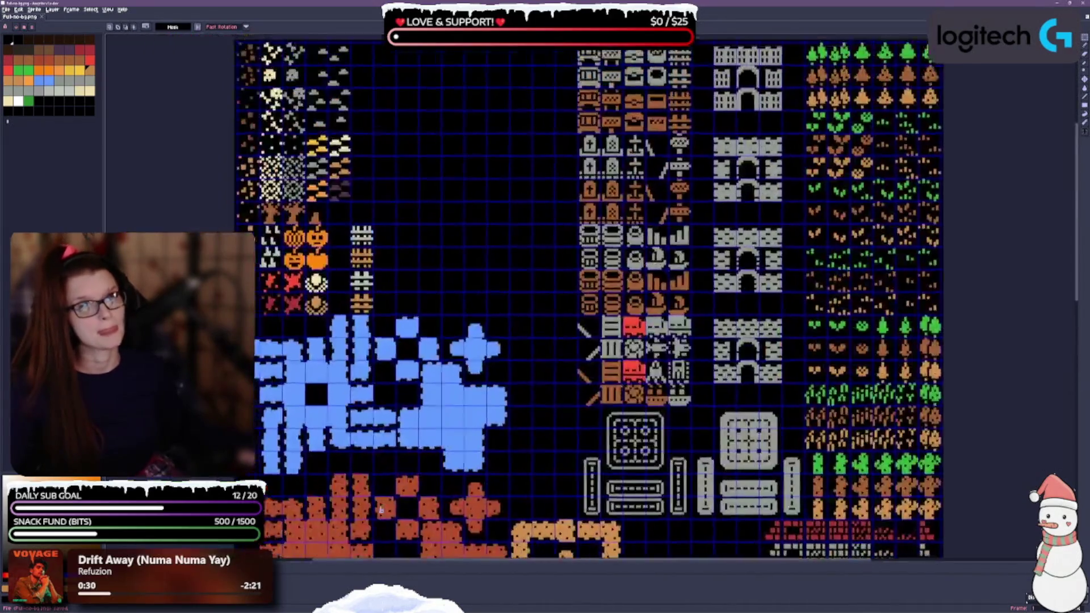
pyautogui.moveTo(352, 225)
pyautogui.mouseDown()
pyautogui.moveTo(376, 277)
pyautogui.moveTo(375, 318)
pyautogui.mouseUp()
pyautogui.hotkey('shift', 'Left')
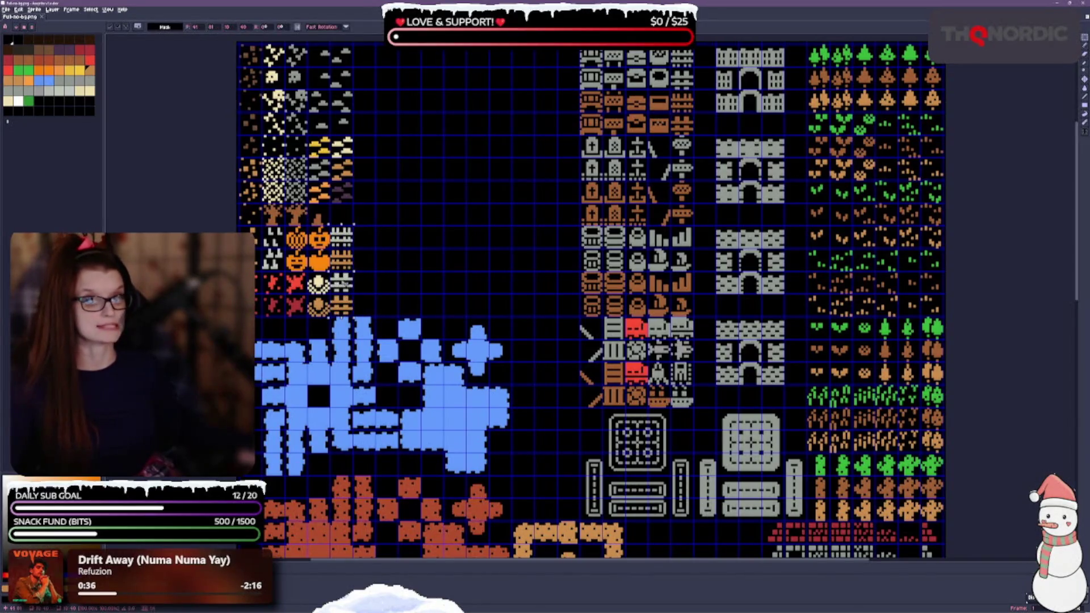
pyautogui.hotkey('ctrl', 'd')
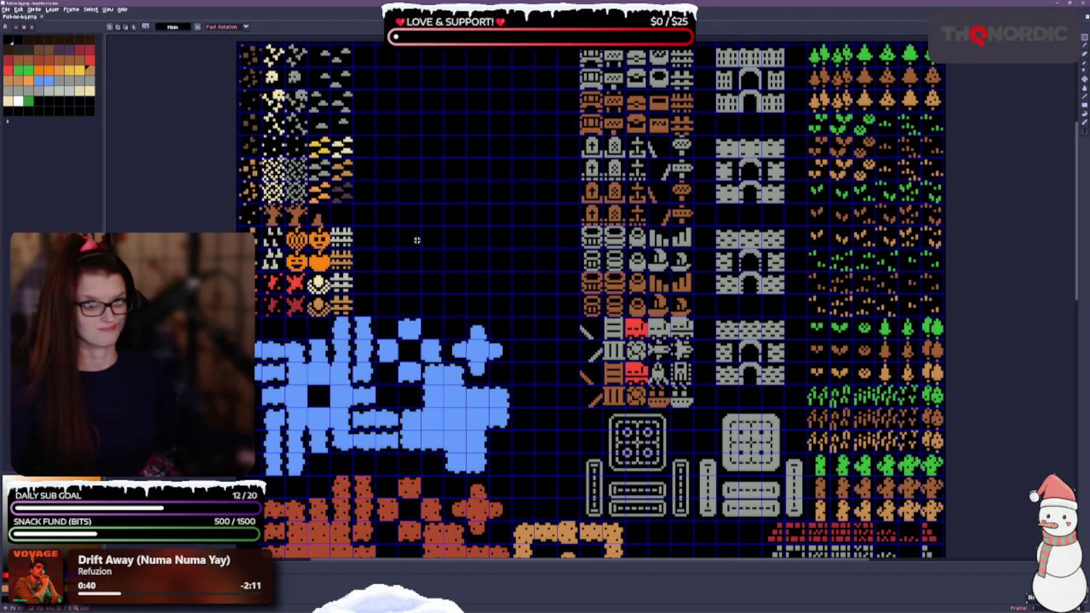
pyautogui.moveTo(437, 288); pyautogui.dragTo(425, 191)
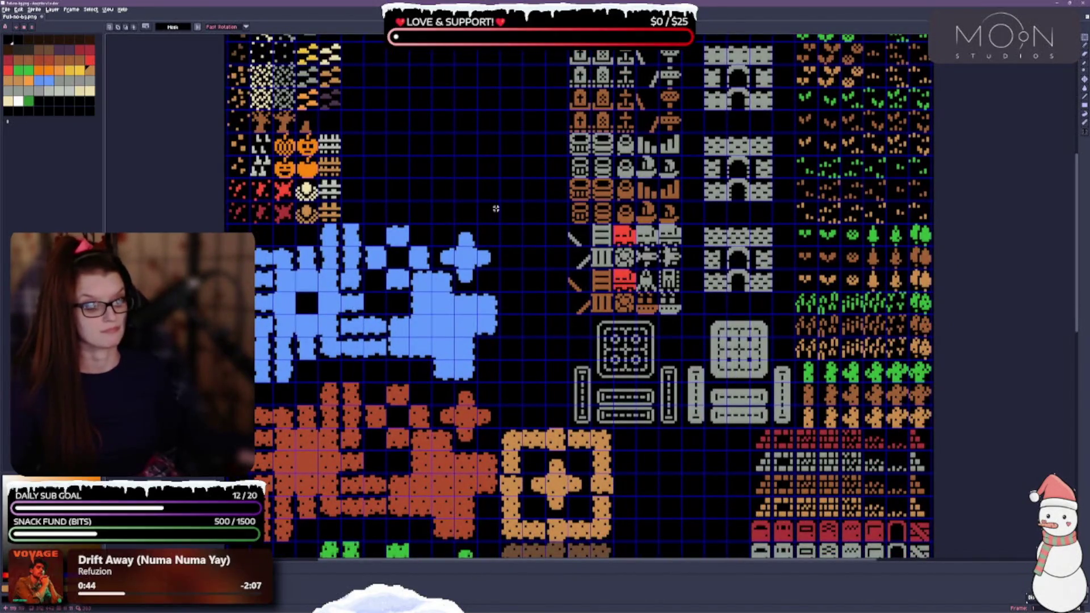
pyautogui.scroll(-5, 511, 191)
pyautogui.hscroll(5, 499, 250)
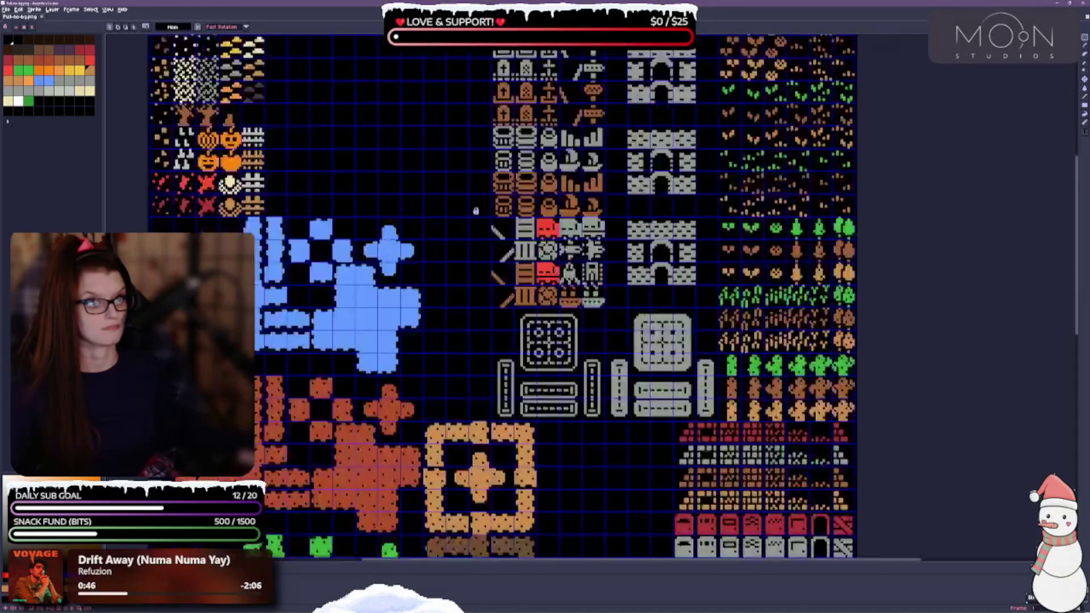
pyautogui.scroll(-10, 445, 212)
pyautogui.scroll(10, 464, 71)
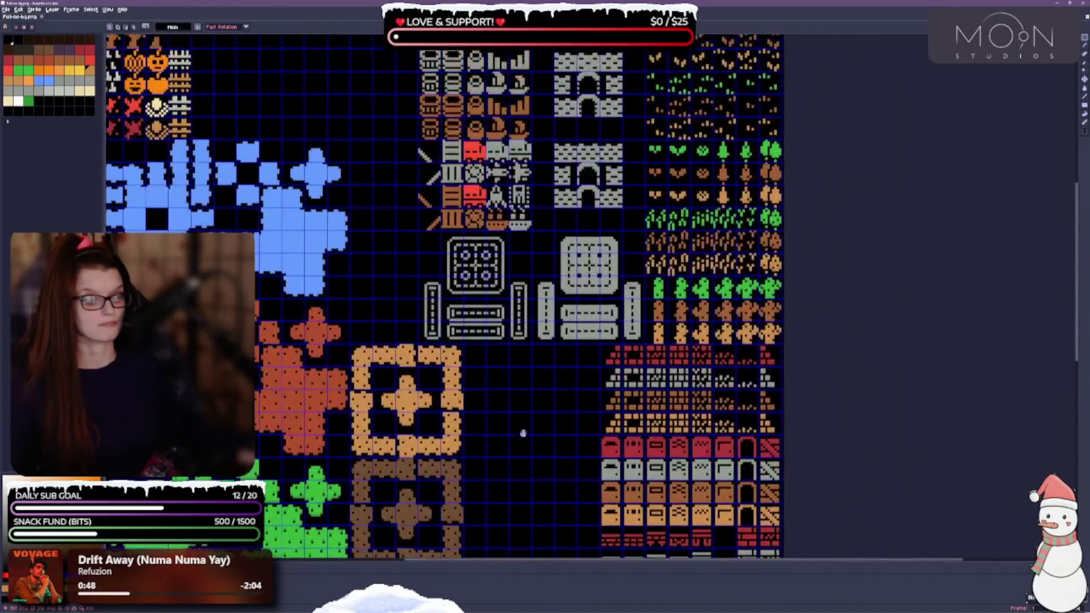
pyautogui.scroll(5, 464, 230)
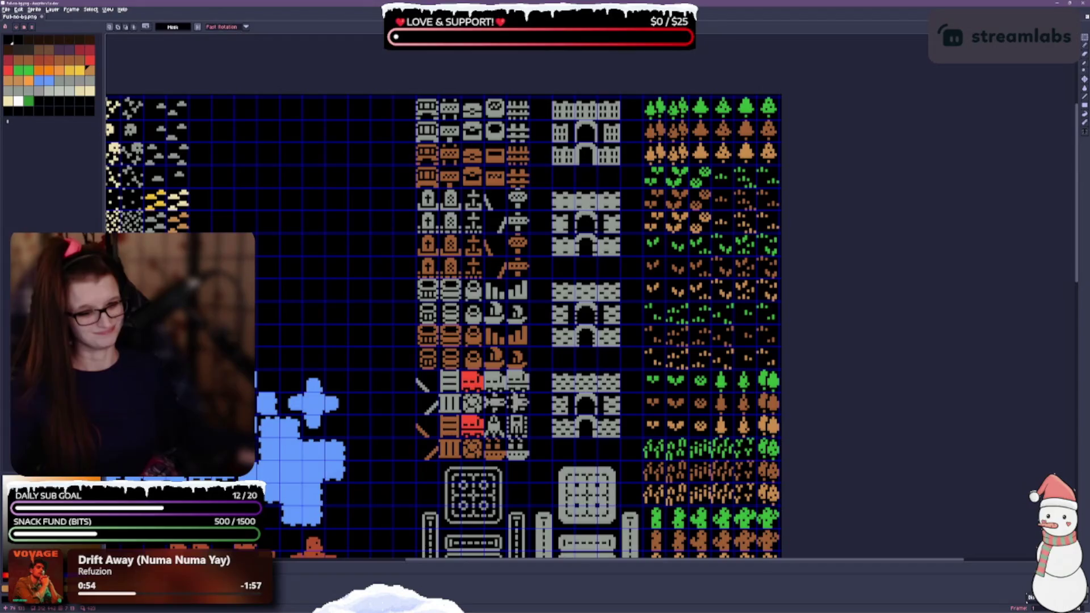
pyautogui.scroll(-3, 271, 287)
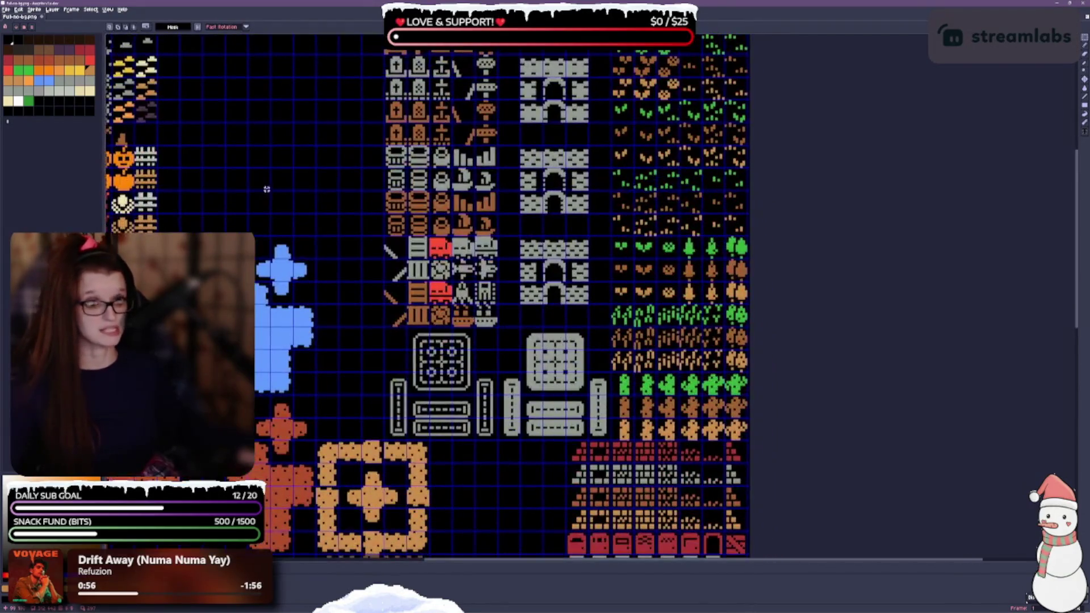
pyautogui.scroll(-5, 466, 126)
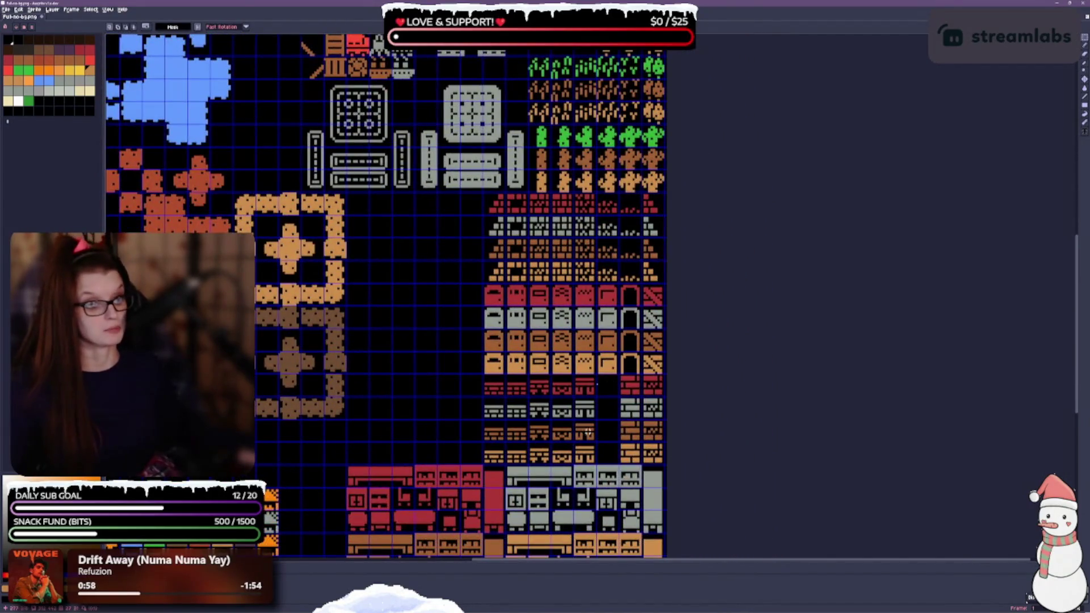
pyautogui.scroll(10, 378, 231)
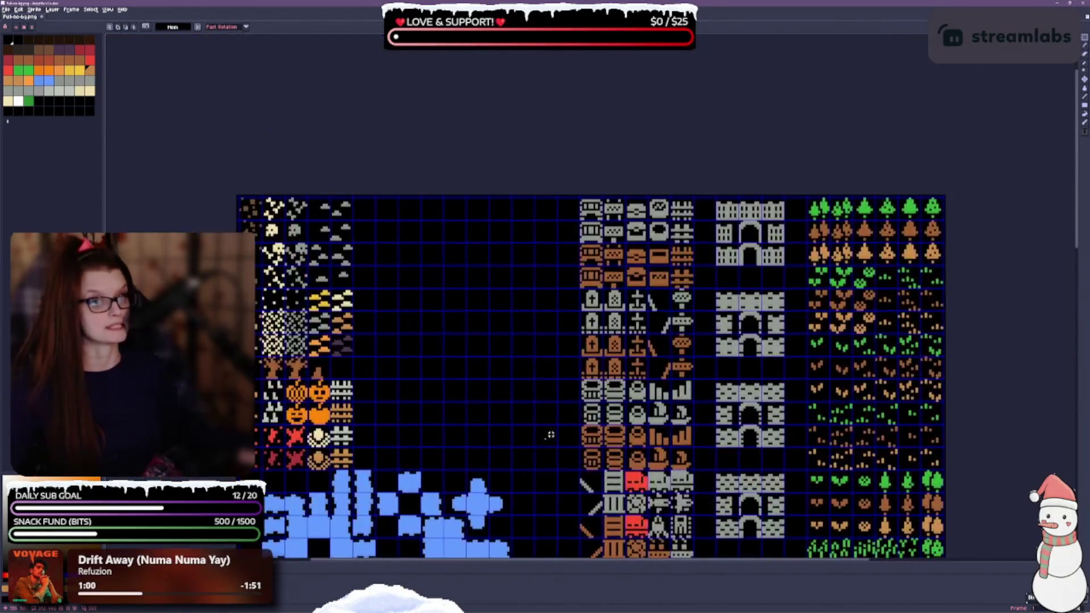
pyautogui.scroll(2, 539, 442)
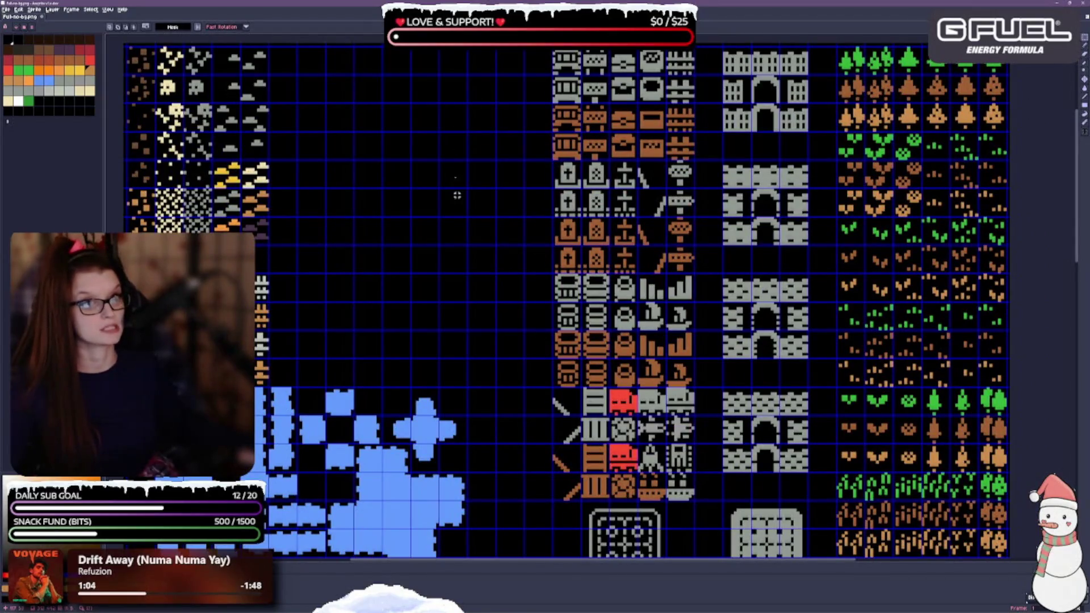
pyautogui.scroll(2, 480, 195)
pyautogui.scroll(-1, 475, 164)
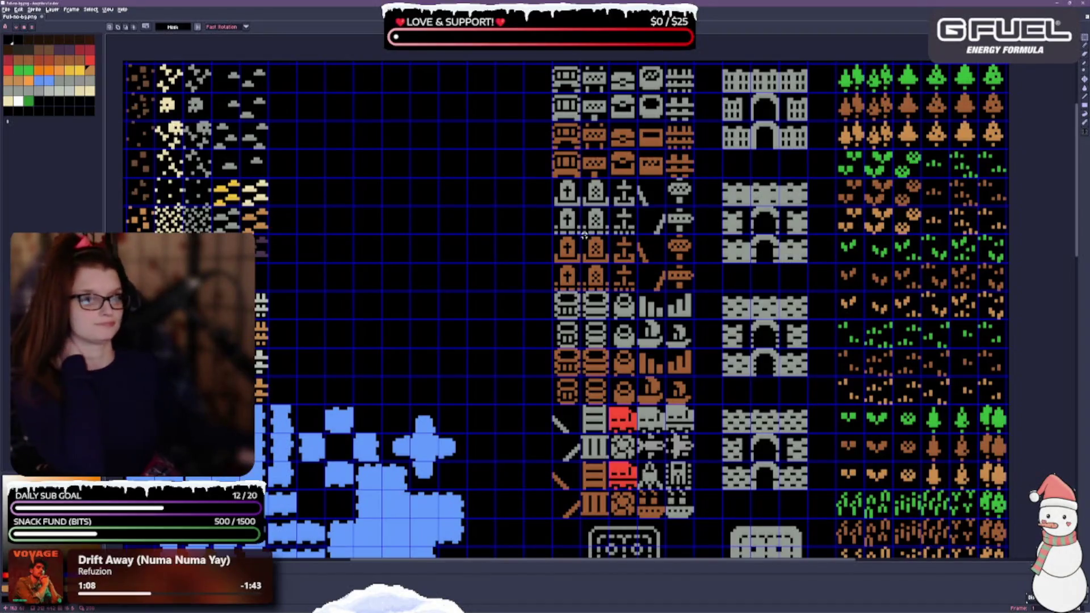
pyautogui.moveTo(556, 195); pyautogui.dragTo(671, 244)
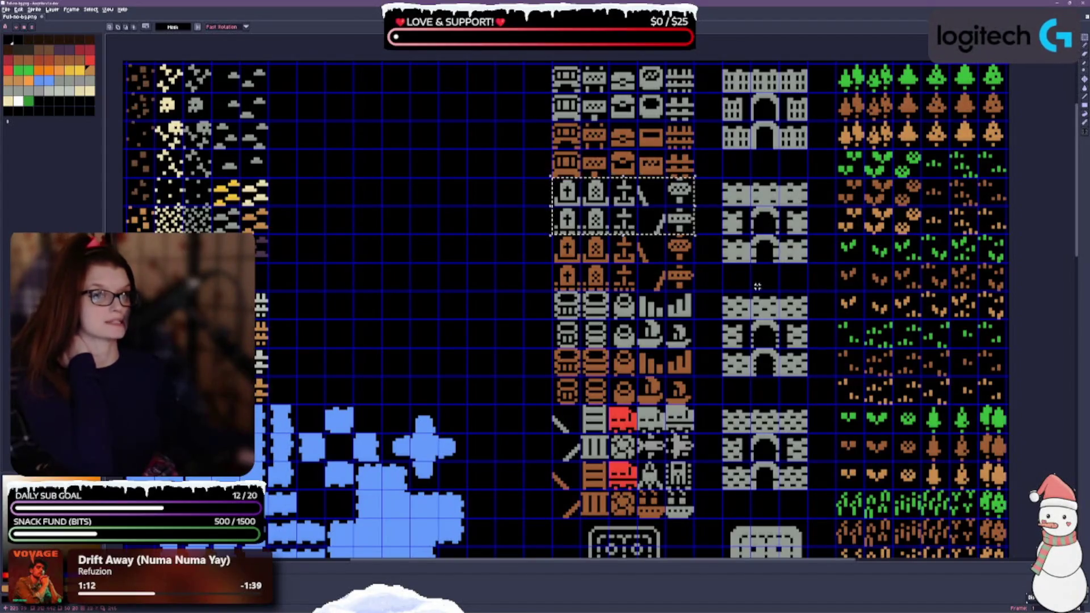
# Move the two orange tombstone rows up into the top rows.
pyautogui.moveTo(618, 226)
pyautogui.mouseDown()
pyautogui.moveTo(507, 112)
pyautogui.moveTo(477, 111)
pyautogui.mouseUp()
pyautogui.moveTo(554, 235)
pyautogui.mouseDown()
pyautogui.moveTo(581, 264)
pyautogui.moveTo(683, 284)
pyautogui.moveTo(461, 202)
pyautogui.moveTo(490, 184)
pyautogui.mouseUp()
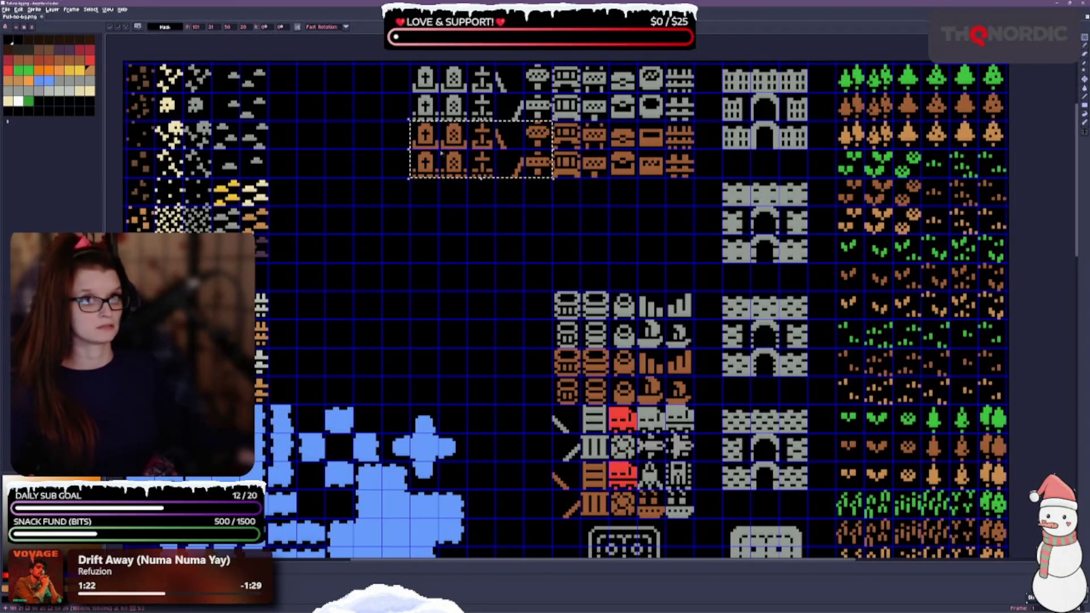
pyautogui.click(581, 293)
# Move the grey barrel block and the two orange barrel rows up into the top rows.
pyautogui.moveTo(581, 293); pyautogui.dragTo(694, 346)
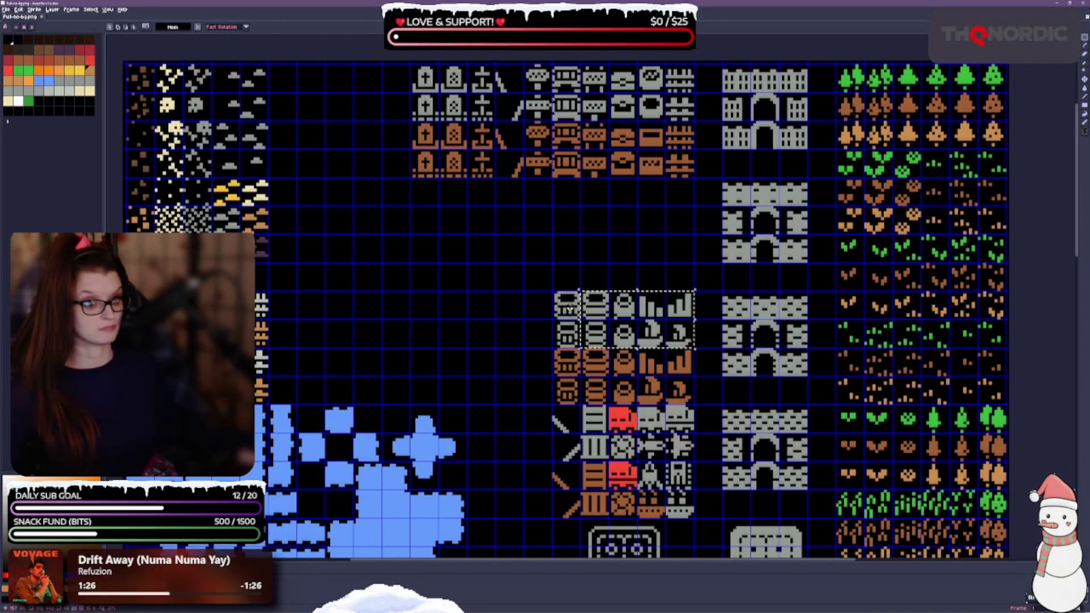
pyautogui.moveTo(554, 291); pyautogui.dragTo(694, 347)
pyautogui.moveTo(567, 317)
pyautogui.mouseDown()
pyautogui.moveTo(340, 231)
pyautogui.moveTo(281, 119)
pyautogui.moveTo(281, 89)
pyautogui.mouseUp()
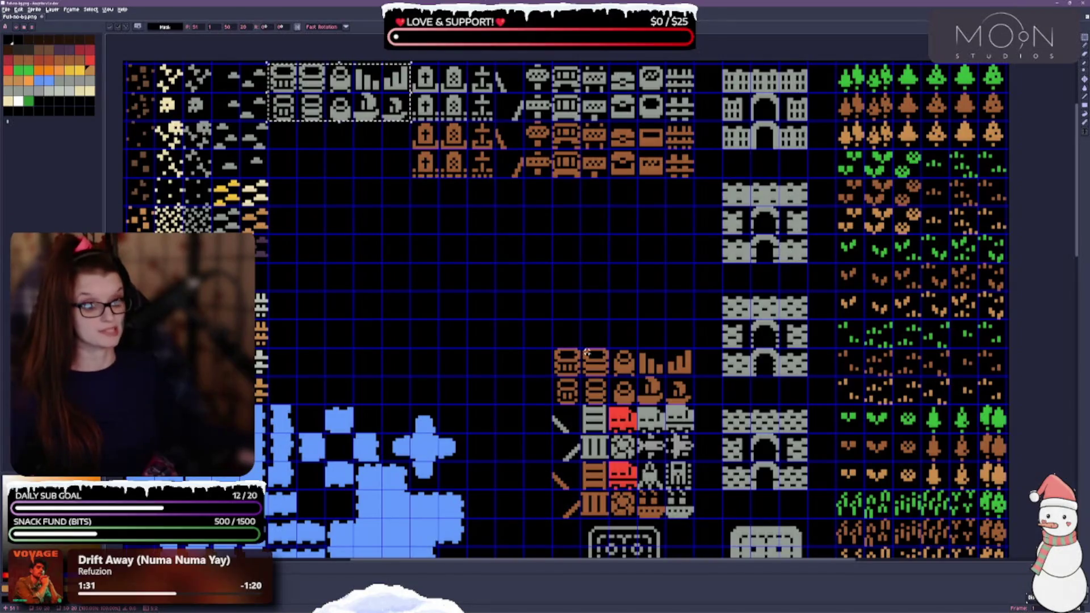
pyautogui.click(563, 332)
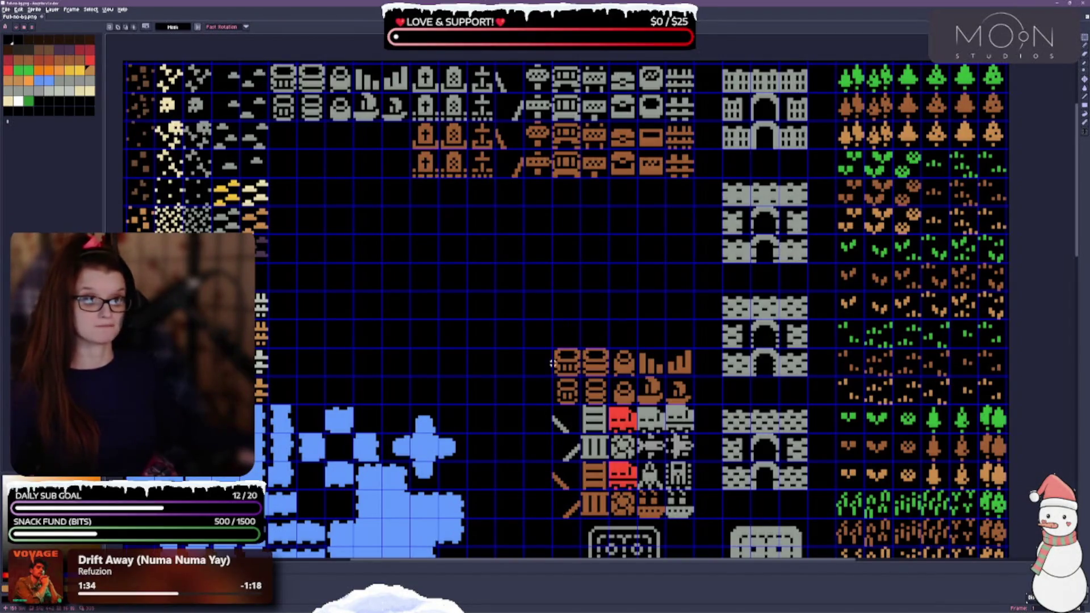
pyautogui.moveTo(560, 356)
pyautogui.mouseDown()
pyautogui.moveTo(697, 398)
pyautogui.moveTo(625, 397)
pyautogui.moveTo(341, 227)
pyautogui.moveTo(341, 170)
pyautogui.mouseUp()
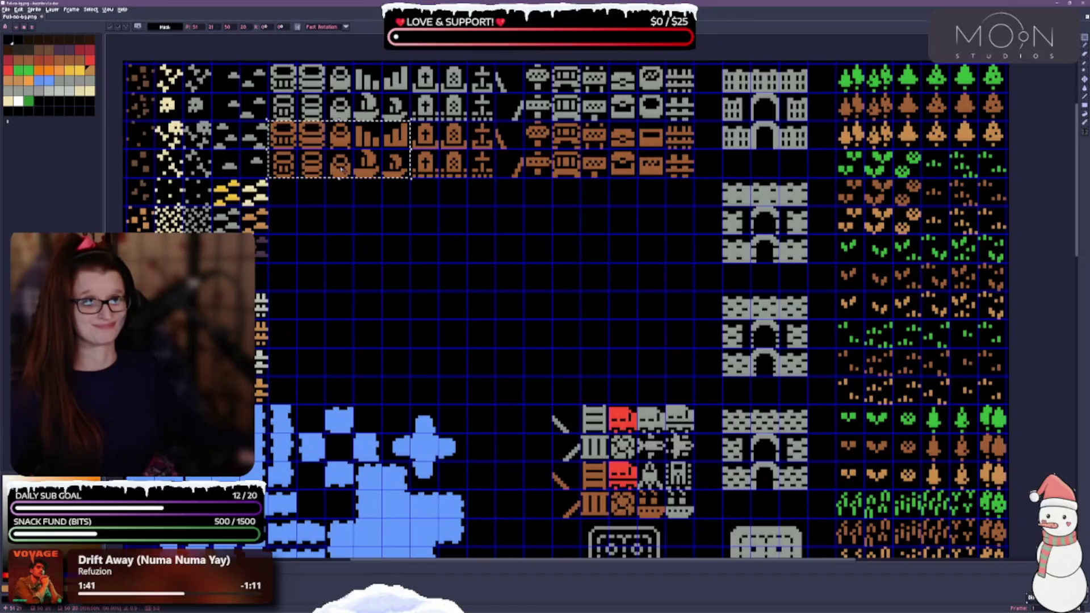
pyautogui.click(439, 264)
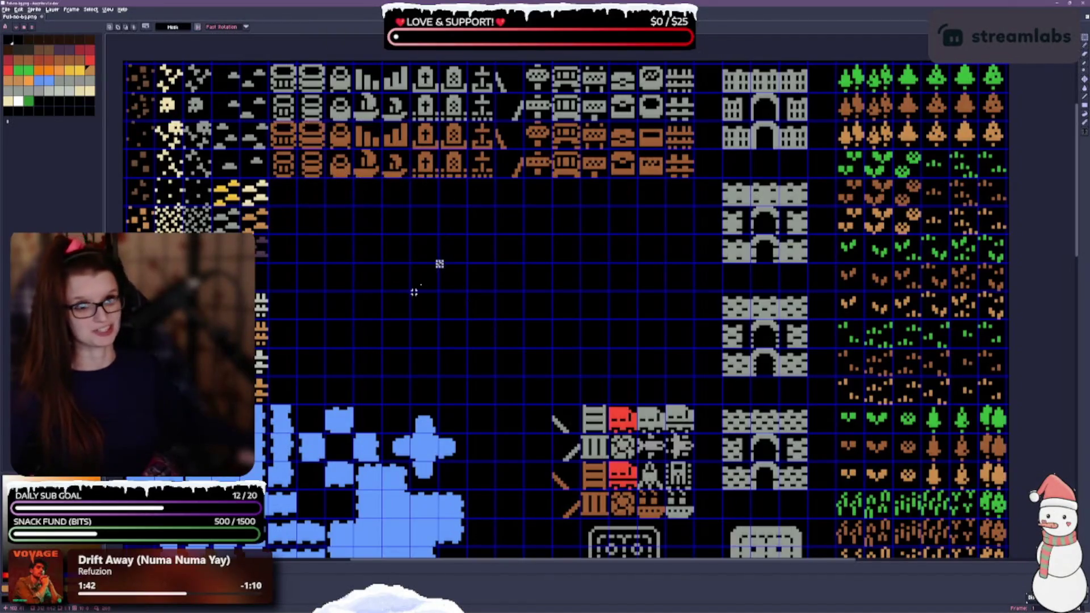
# Drag the top grey castle block lower on the sheet.
pyautogui.moveTo(561, 332); pyautogui.dragTo(489, 320)
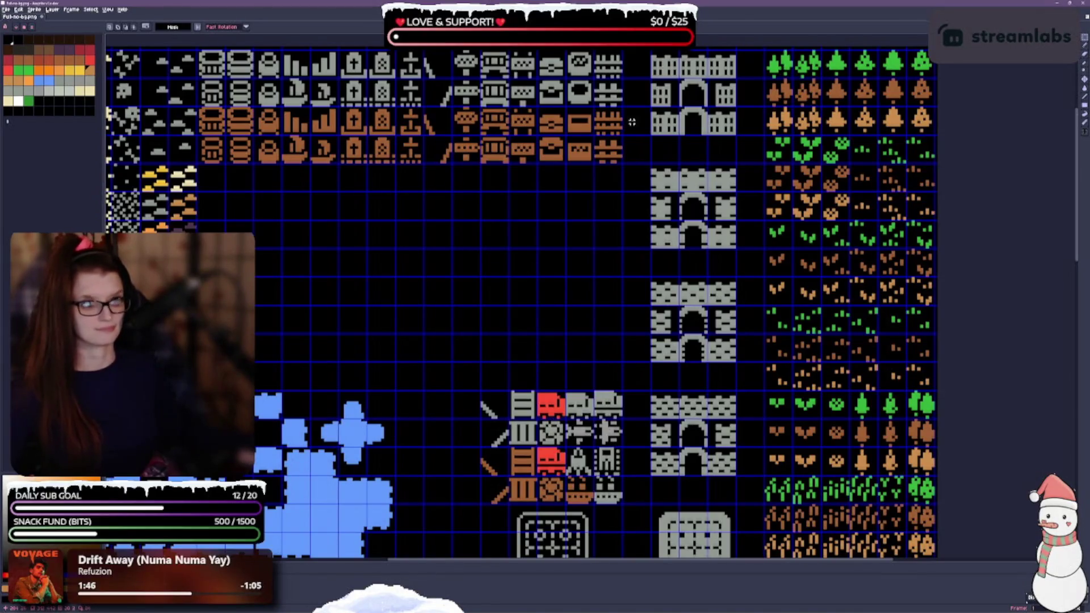
pyautogui.moveTo(659, 57)
pyautogui.mouseDown()
pyautogui.moveTo(681, 105)
pyautogui.moveTo(714, 109)
pyautogui.moveTo(728, 130)
pyautogui.moveTo(587, 273)
pyautogui.moveTo(613, 297)
pyautogui.mouseUp()
pyautogui.click(465, 279)
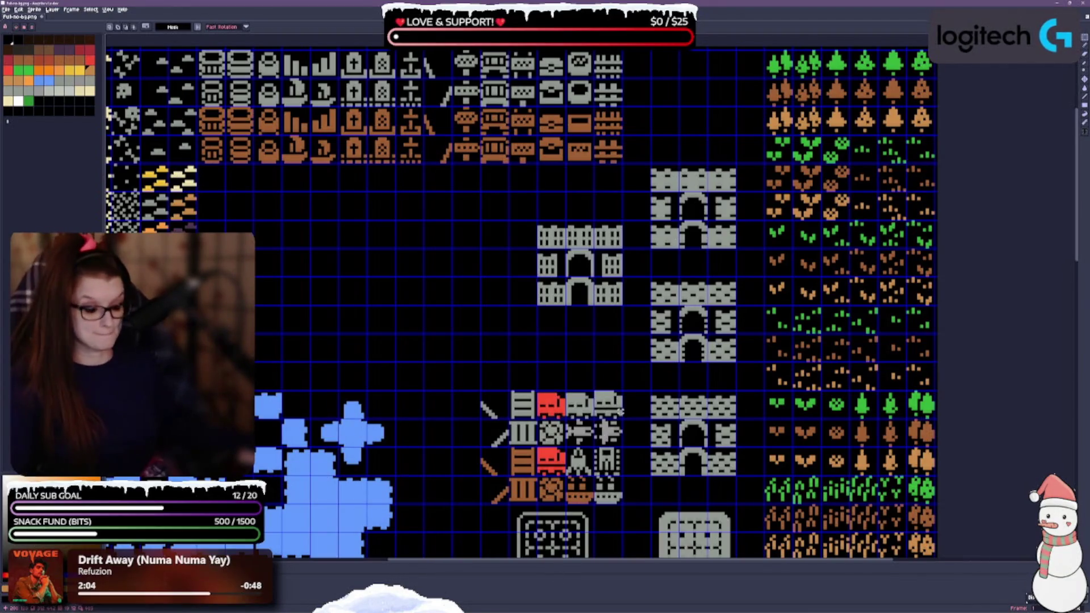
# Move the two red tiles into empty cells, one below the other.
pyautogui.click(550, 404)
pyautogui.moveTo(550, 405); pyautogui.dragTo(466, 347)
pyautogui.hotkey('ctrl', 'd')
pyautogui.moveTo(562, 482)
pyautogui.mouseDown()
pyautogui.moveTo(477, 397)
pyautogui.moveTo(449, 397)
pyautogui.mouseUp()
pyautogui.hotkey('ctrl', 'd')
# Shift grey and brown-grey tiles into the gaps, reverting the knight tile move.
pyautogui.moveTo(593, 476)
pyautogui.mouseDown()
pyautogui.moveTo(622, 504)
pyautogui.moveTo(550, 433)
pyautogui.moveTo(552, 404)
pyautogui.mouseUp()
pyautogui.hotkey('ctrl', 'd')
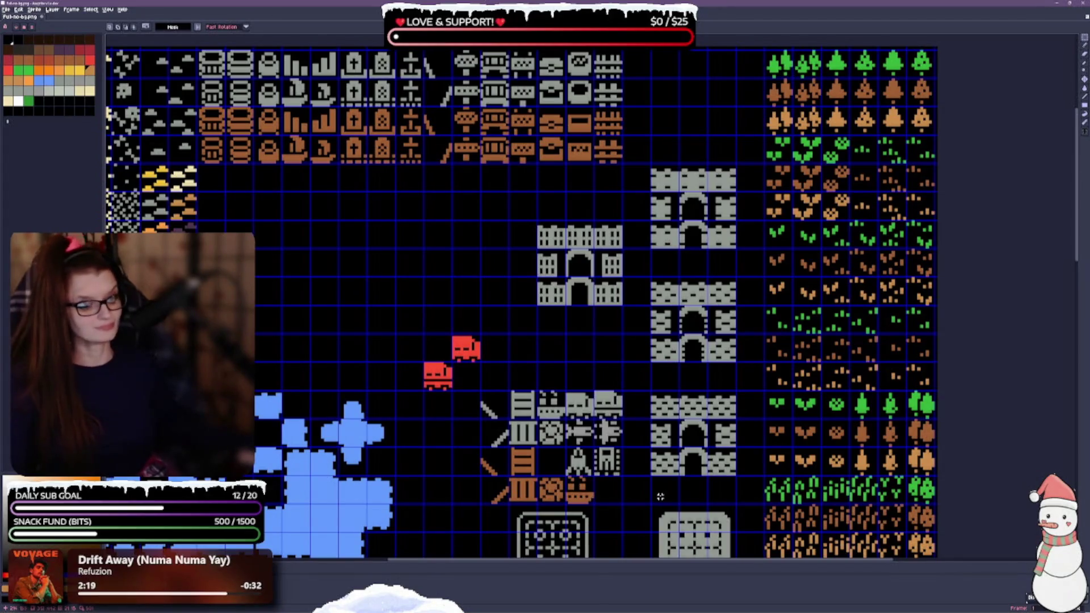
pyautogui.moveTo(591, 502); pyautogui.dragTo(553, 464)
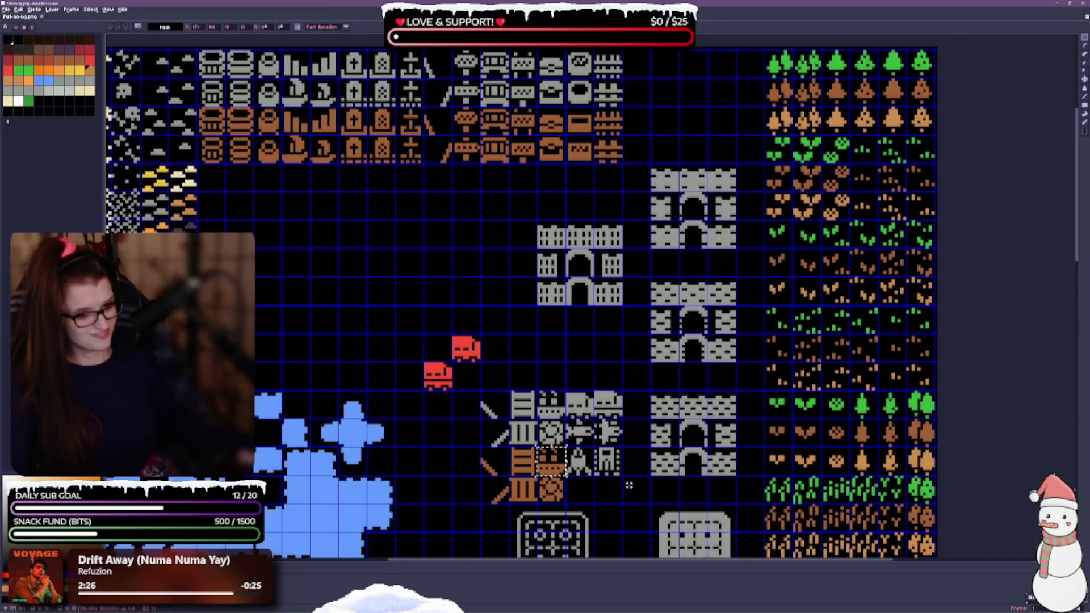
pyautogui.moveTo(593, 446)
pyautogui.mouseDown()
pyautogui.moveTo(623, 476)
pyautogui.moveTo(635, 404)
pyautogui.mouseUp()
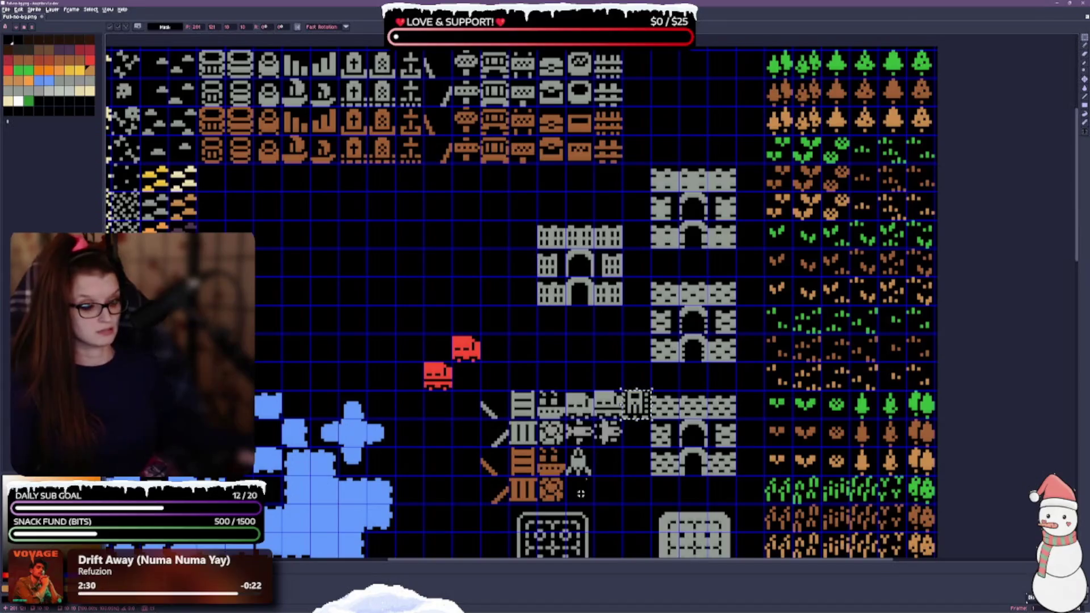
pyautogui.hotkey('ctrl', 'd')
pyautogui.moveTo(565, 447)
pyautogui.mouseDown()
pyautogui.moveTo(594, 476)
pyautogui.moveTo(593, 448)
pyautogui.moveTo(608, 432)
pyautogui.moveTo(635, 433)
pyautogui.mouseUp()
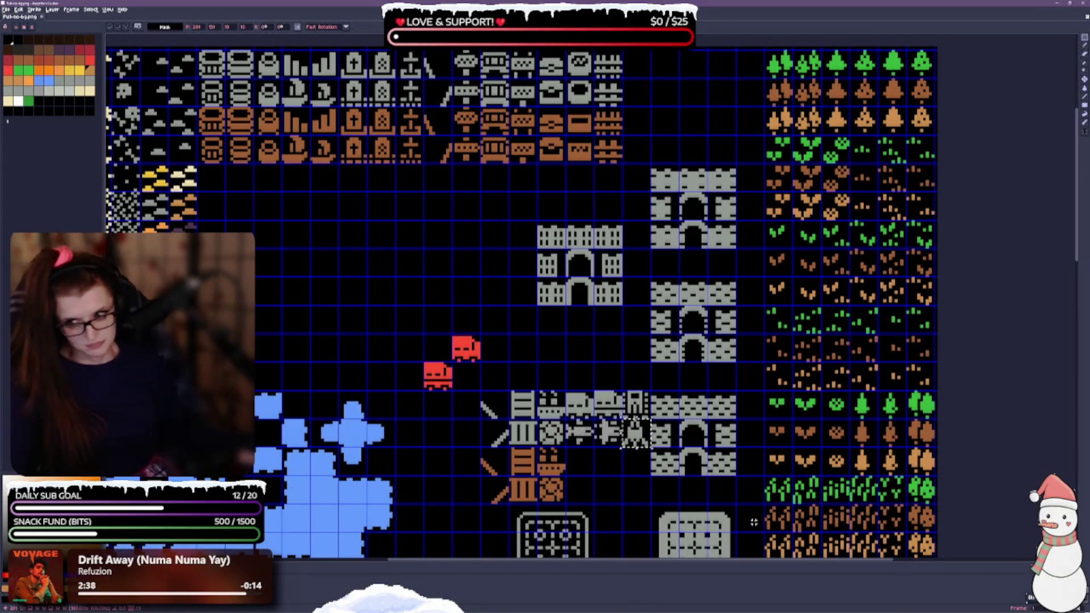
pyautogui.hotkey('ctrl', 'z')
pyautogui.hotkey('ctrl', 'z')
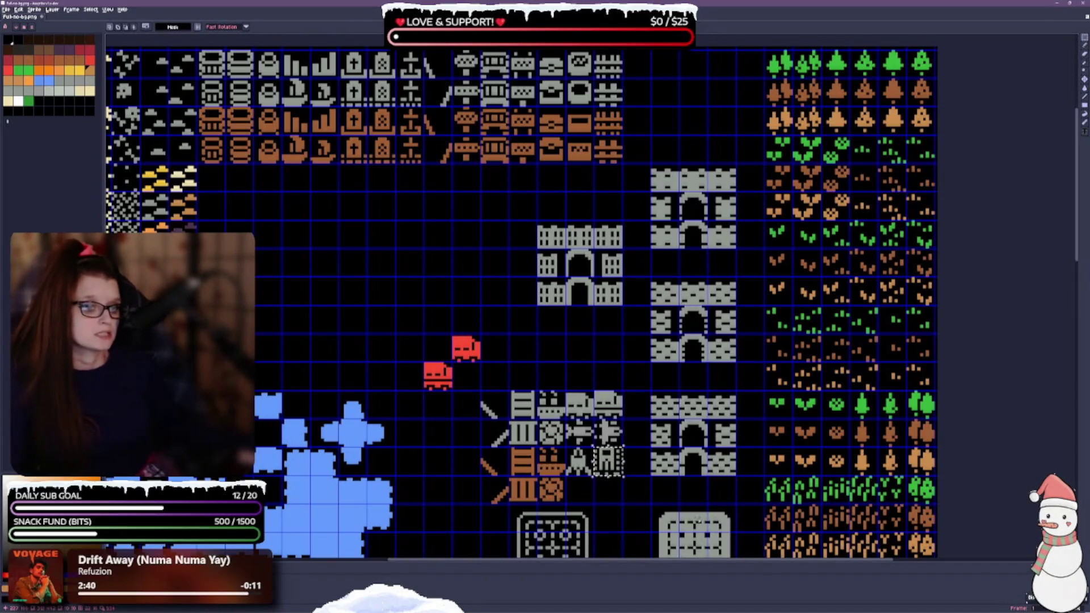
pyautogui.moveTo(484, 394)
pyautogui.mouseDown()
pyautogui.moveTo(507, 416)
pyautogui.moveTo(562, 416)
pyautogui.moveTo(591, 443)
pyautogui.moveTo(618, 444)
pyautogui.mouseUp()
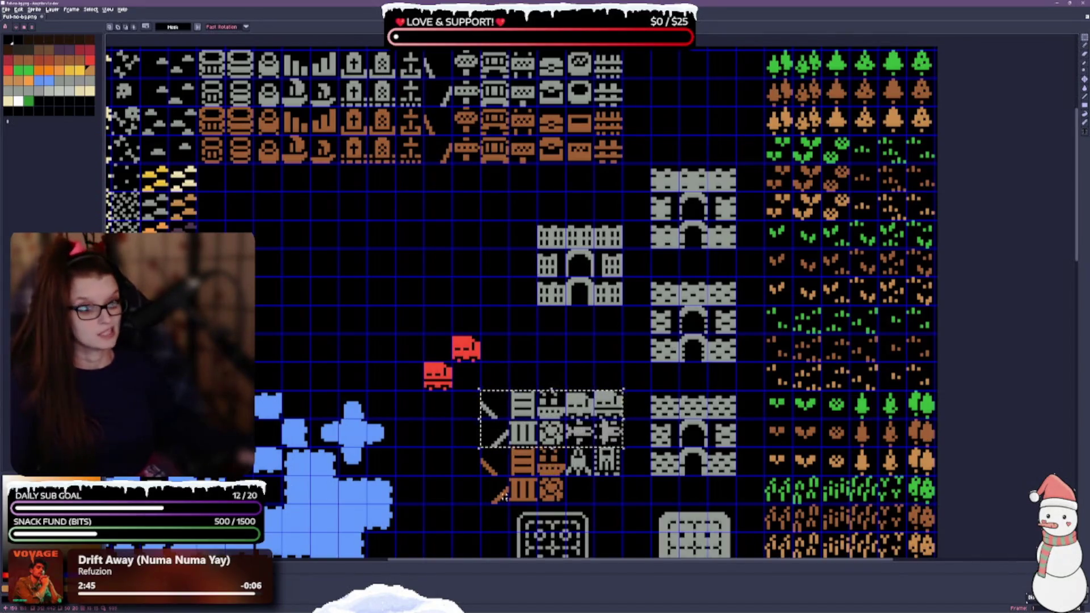
# Move the remaining prop block, orange 2x2 block and two grey tiles into the top rows.
pyautogui.moveTo(505, 463)
pyautogui.mouseDown()
pyautogui.moveTo(533, 321)
pyautogui.moveTo(619, 149)
pyautogui.moveTo(647, 122)
pyautogui.mouseUp()
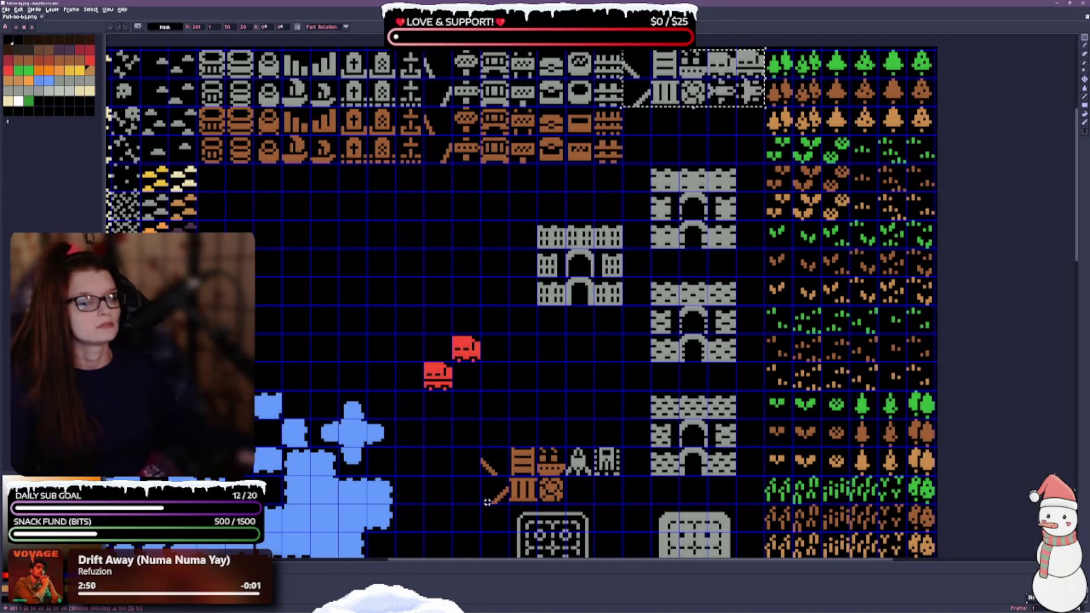
pyautogui.moveTo(499, 463)
pyautogui.mouseDown()
pyautogui.moveTo(540, 502)
pyautogui.moveTo(562, 499)
pyautogui.moveTo(695, 290)
pyautogui.moveTo(696, 176)
pyautogui.mouseUp()
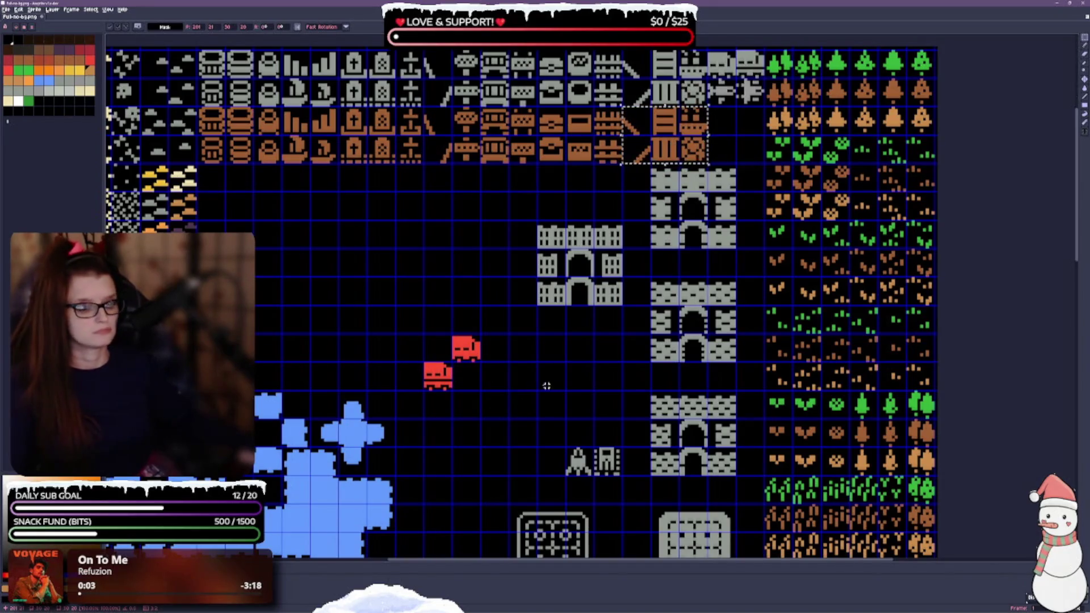
pyautogui.moveTo(566, 386); pyautogui.dragTo(559, 421)
pyautogui.hotkey('ctrl', 'd')
pyautogui.moveTo(559, 485)
pyautogui.mouseDown()
pyautogui.moveTo(617, 514)
pyautogui.moveTo(730, 186)
pyautogui.mouseUp()
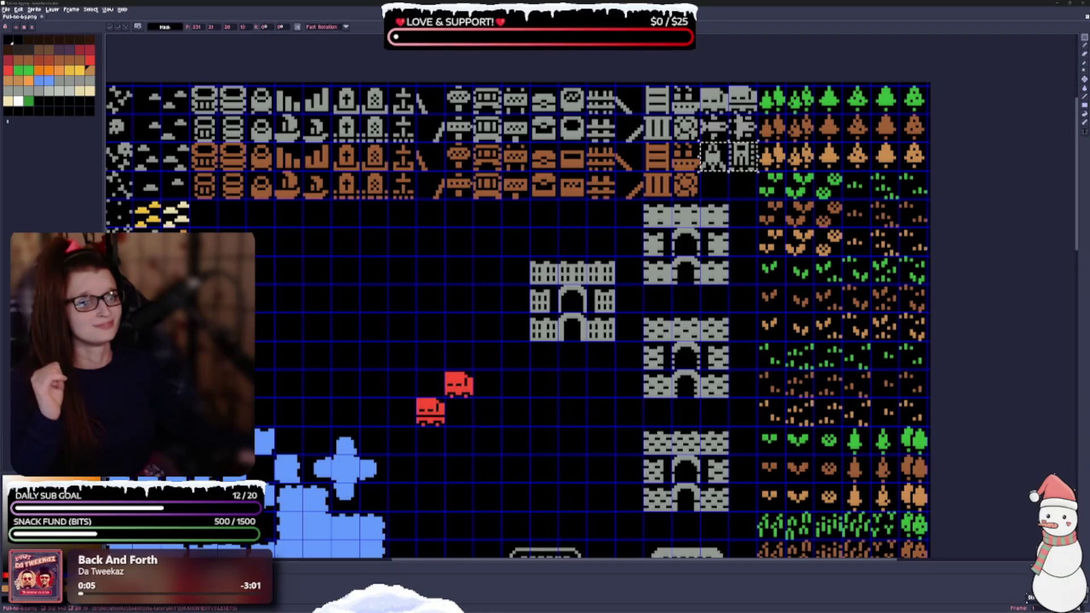
pyautogui.moveTo(494, 404); pyautogui.dragTo(486, 415)
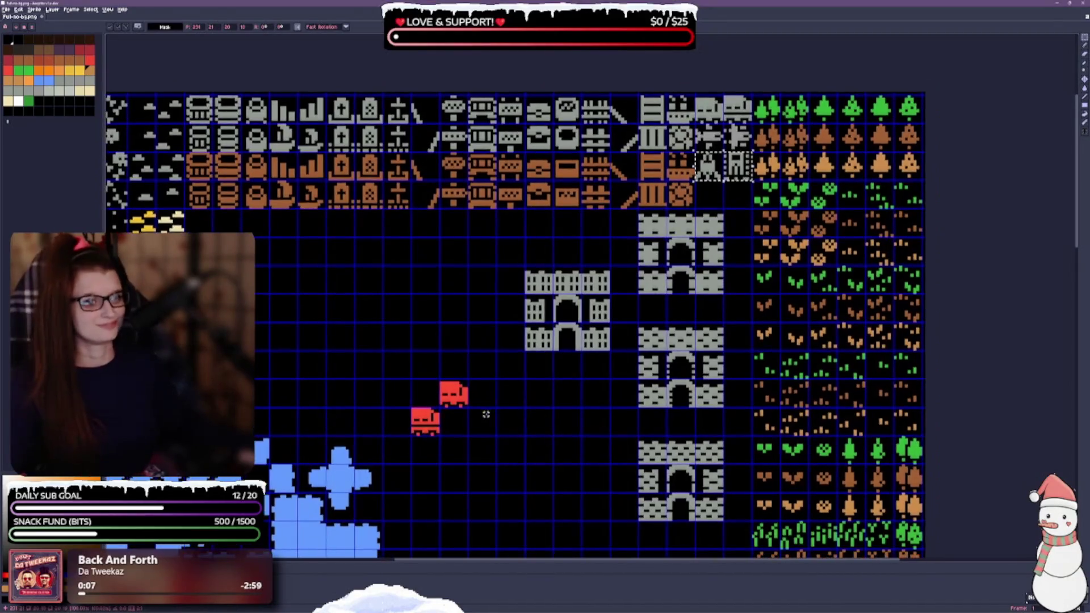
pyautogui.hotkey('ctrl', 'd')
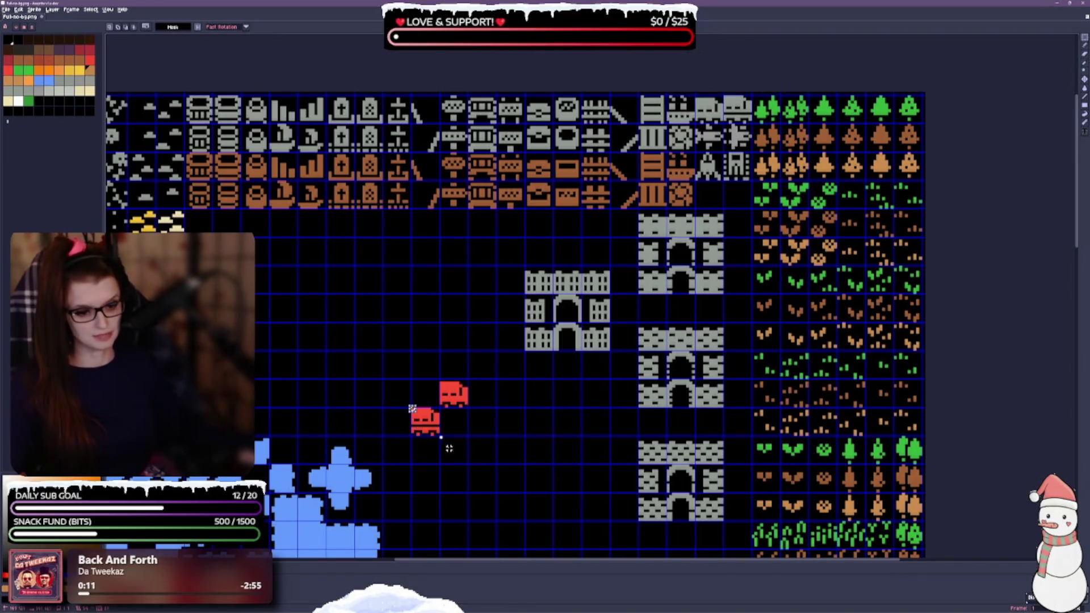
# Place the lower red tile beside the other red tile and save the sheet.
pyautogui.click(430, 421)
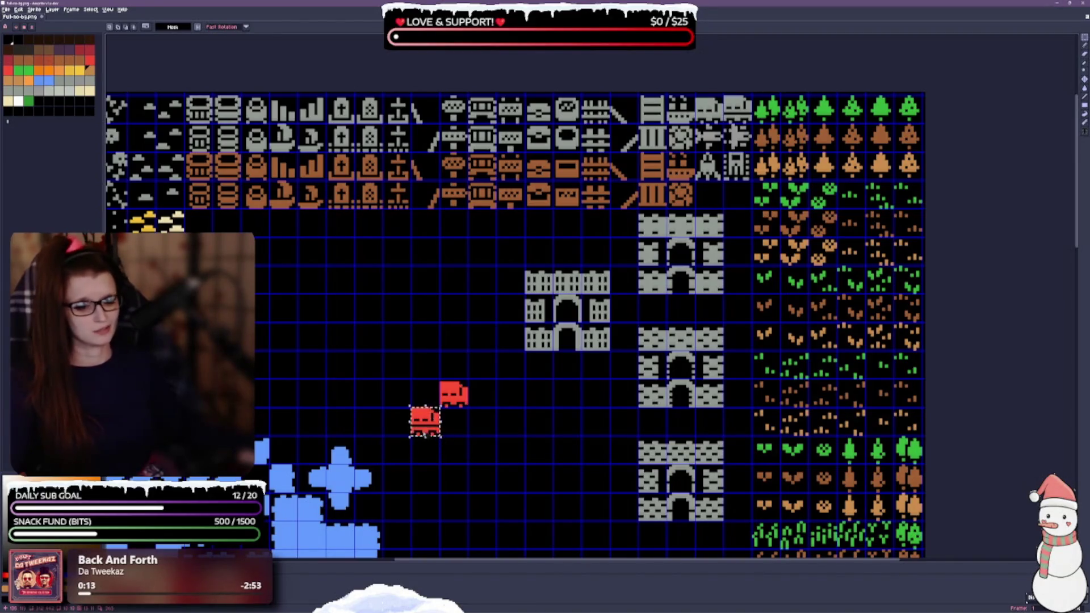
pyautogui.moveTo(430, 421)
pyautogui.mouseDown()
pyautogui.moveTo(429, 393)
pyautogui.moveTo(469, 409)
pyautogui.moveTo(621, 253)
pyautogui.moveTo(708, 197)
pyautogui.mouseUp()
pyautogui.hotkey('ctrl', 'd')
pyautogui.hotkey('ctrl', 'd')
pyautogui.hotkey('ctrl', 's')
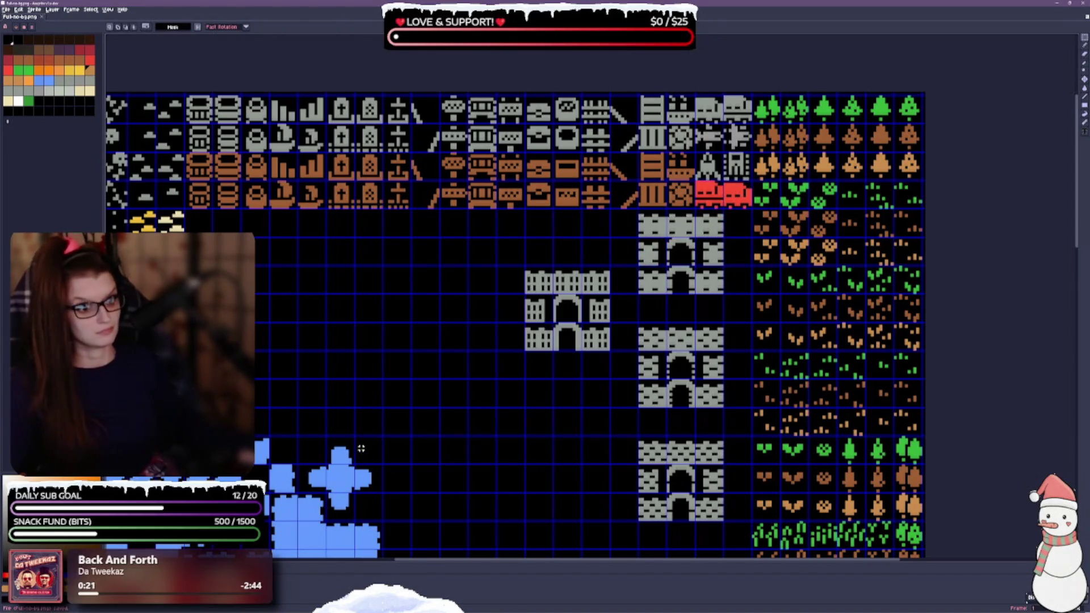
pyautogui.moveTo(364, 373); pyautogui.dragTo(514, 376)
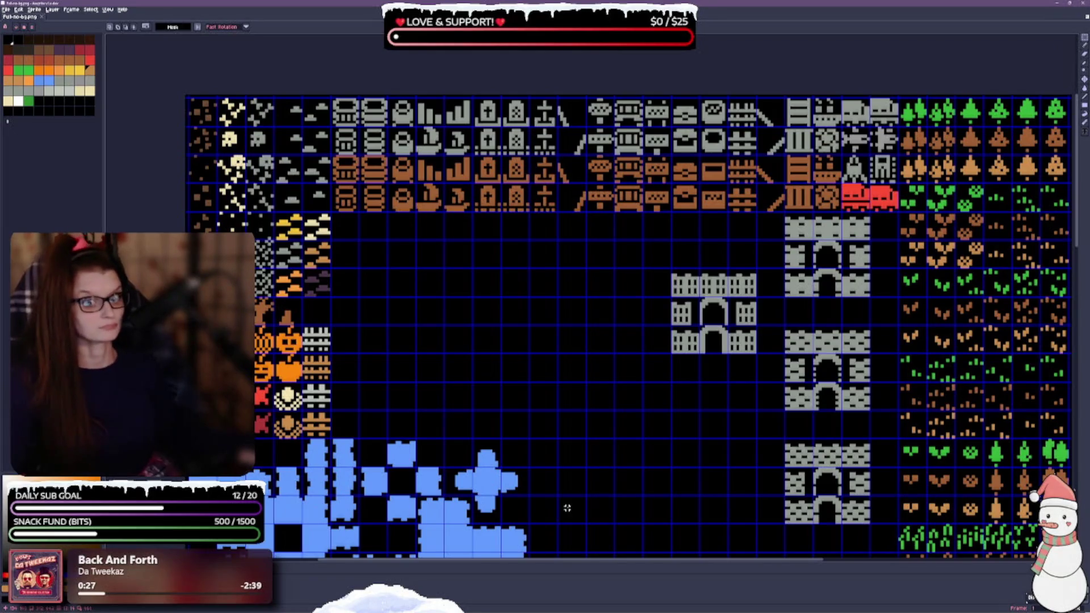
# Move the first two castle-gate blocks up into a row under the top tiles.
pyautogui.scroll(-3, 653, 496)
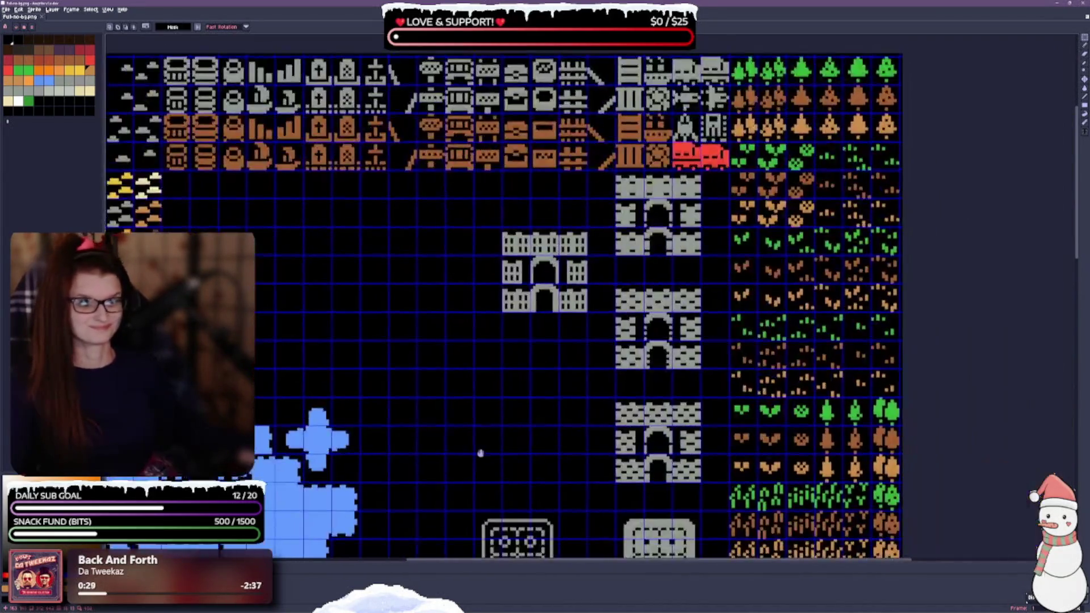
pyautogui.scroll(-1, 447, 314)
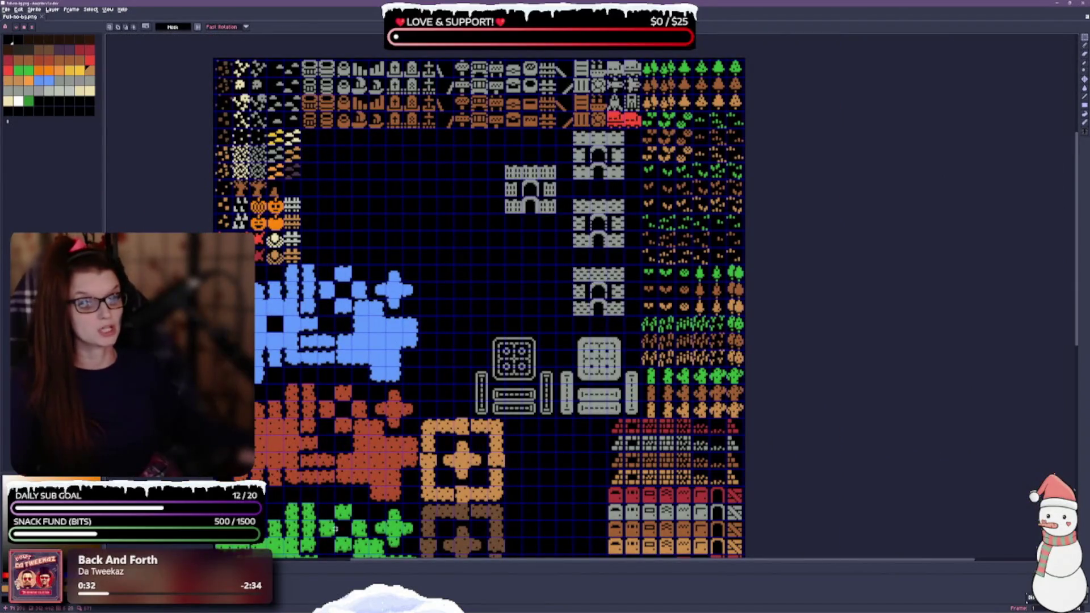
pyautogui.moveTo(452, 222); pyautogui.dragTo(434, 295)
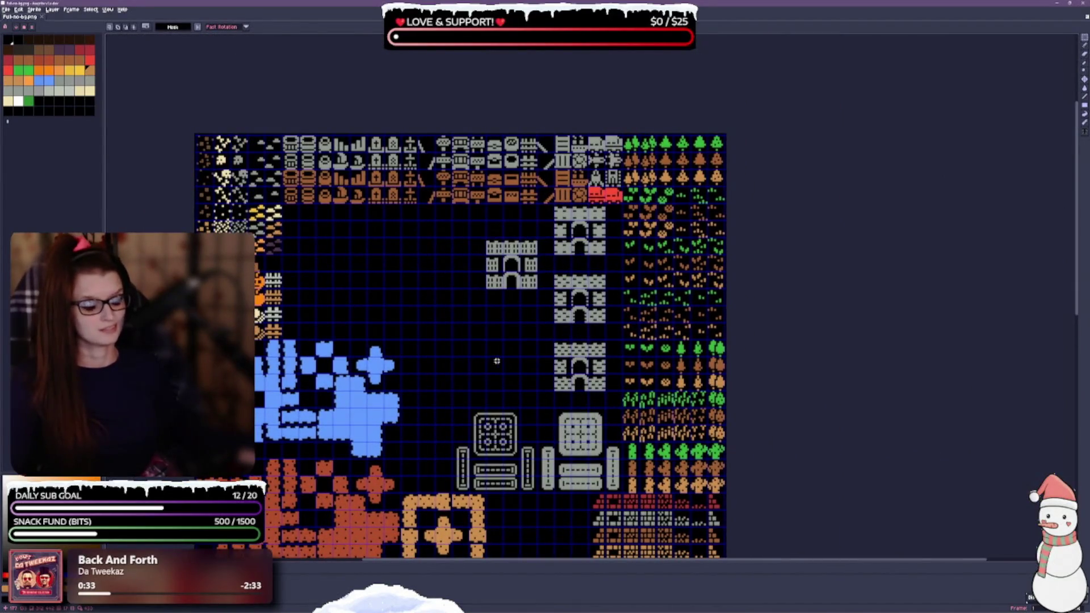
pyautogui.scroll(2, 498, 362)
pyautogui.moveTo(497, 327)
pyautogui.mouseDown()
pyautogui.moveTo(497, 384)
pyautogui.moveTo(547, 365)
pyautogui.mouseUp()
pyautogui.moveTo(525, 216)
pyautogui.mouseDown()
pyautogui.moveTo(555, 276)
pyautogui.moveTo(608, 299)
pyautogui.mouseUp()
pyautogui.moveTo(575, 259)
pyautogui.mouseDown()
pyautogui.moveTo(318, 237)
pyautogui.moveTo(264, 210)
pyautogui.moveTo(212, 208)
pyautogui.mouseUp()
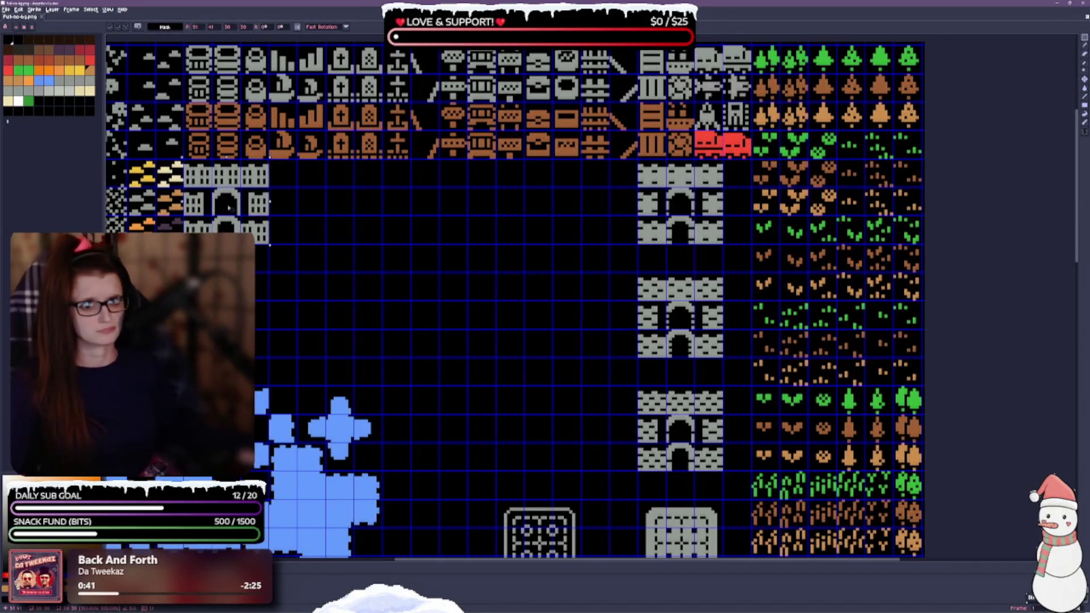
pyautogui.moveTo(636, 389)
pyautogui.mouseDown()
pyautogui.moveTo(682, 449)
pyautogui.moveTo(725, 473)
pyautogui.moveTo(329, 248)
pyautogui.moveTo(313, 206)
pyautogui.moveTo(358, 206)
pyautogui.mouseUp()
pyautogui.click(531, 344)
# Add the last two castle-gate blocks to the row.
pyautogui.moveTo(665, 321)
pyautogui.mouseDown()
pyautogui.moveTo(695, 332)
pyautogui.moveTo(695, 358)
pyautogui.mouseUp()
pyautogui.moveTo(679, 321)
pyautogui.mouseDown()
pyautogui.moveTo(637, 272)
pyautogui.moveTo(724, 359)
pyautogui.mouseUp()
pyautogui.moveTo(674, 314)
pyautogui.mouseDown()
pyautogui.moveTo(447, 262)
pyautogui.moveTo(447, 201)
pyautogui.mouseUp()
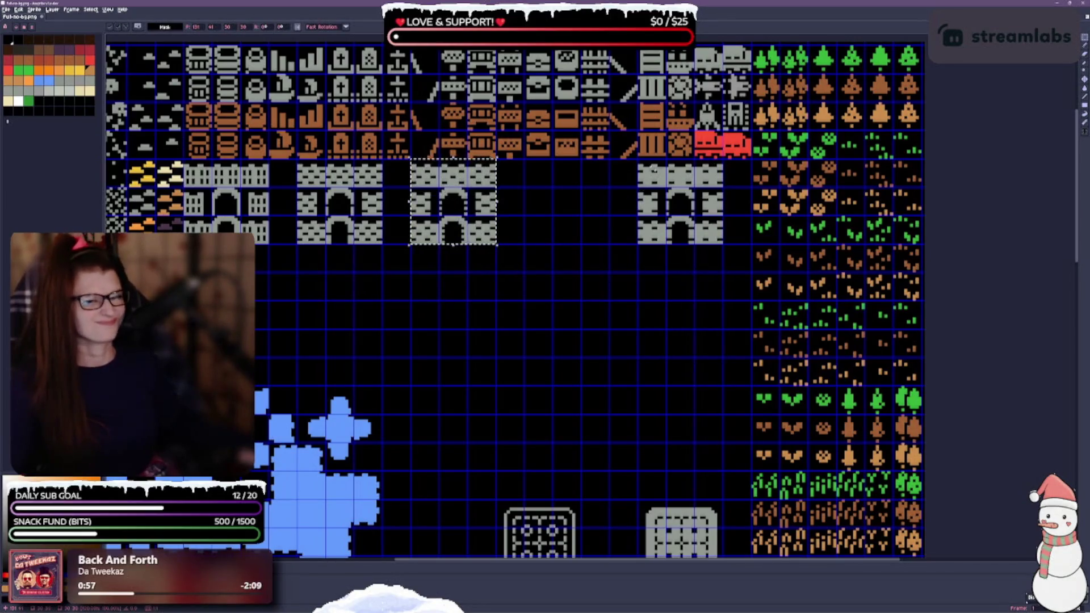
pyautogui.moveTo(638, 159); pyautogui.dragTo(695, 244)
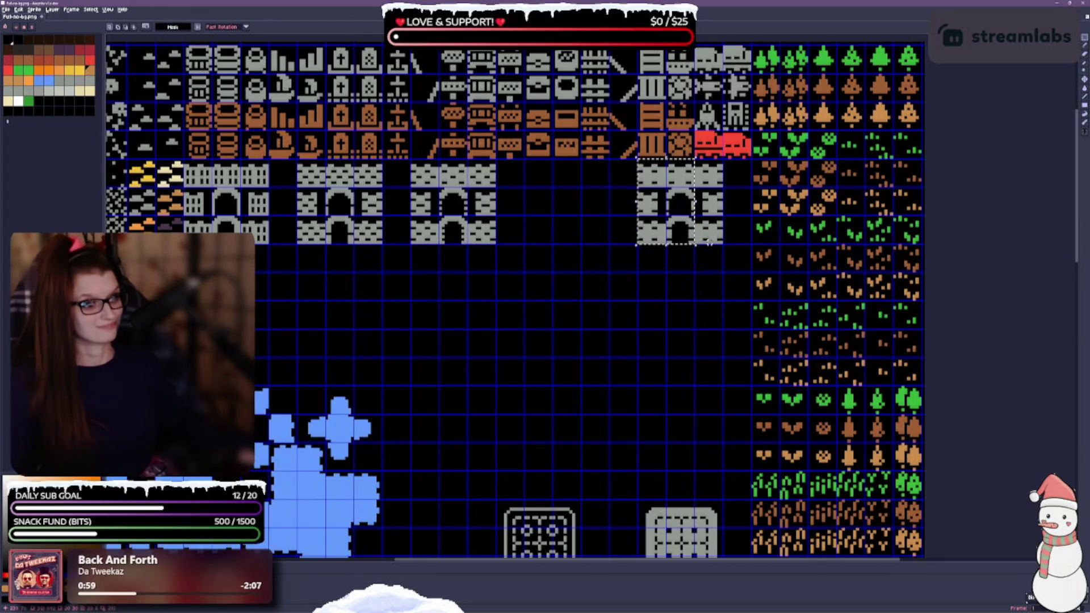
pyautogui.moveTo(637, 159)
pyautogui.mouseDown()
pyautogui.moveTo(724, 246)
pyautogui.moveTo(654, 226)
pyautogui.moveTo(568, 226)
pyautogui.mouseUp()
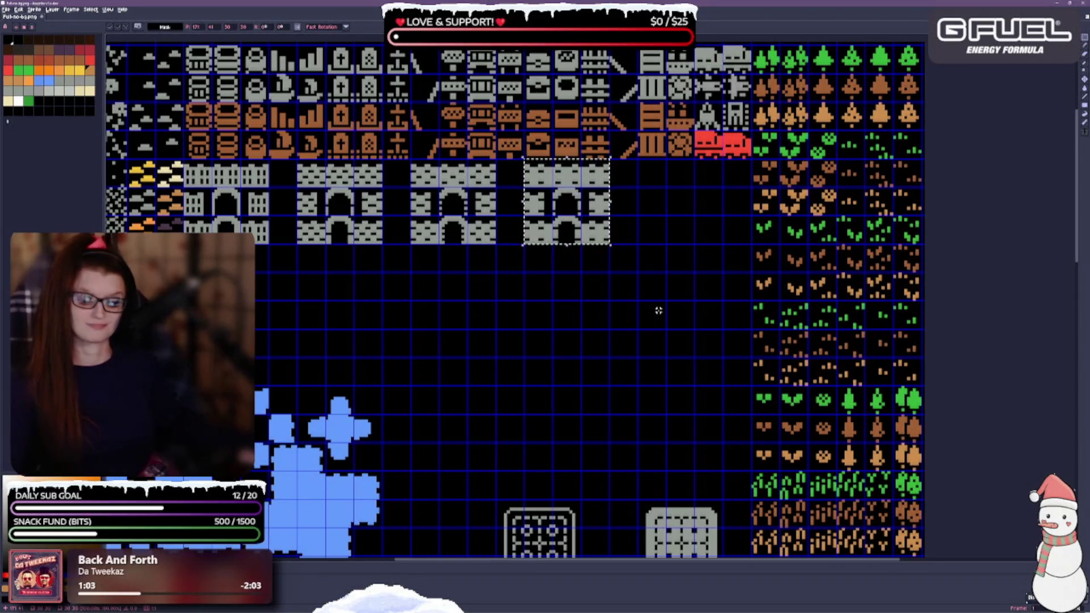
pyautogui.click(514, 399)
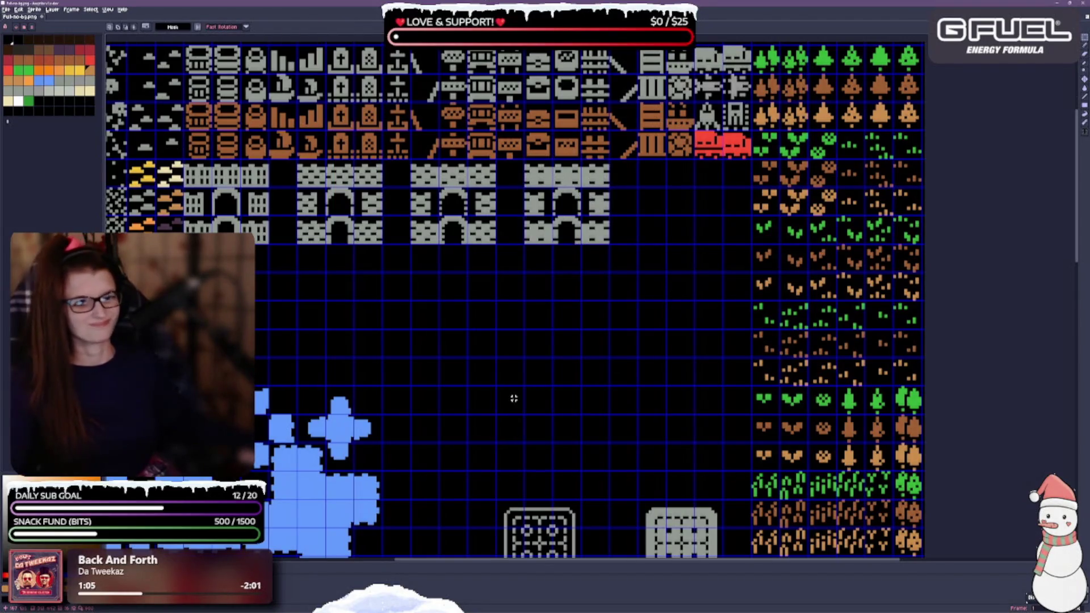
pyautogui.scroll(-1, 360, 322)
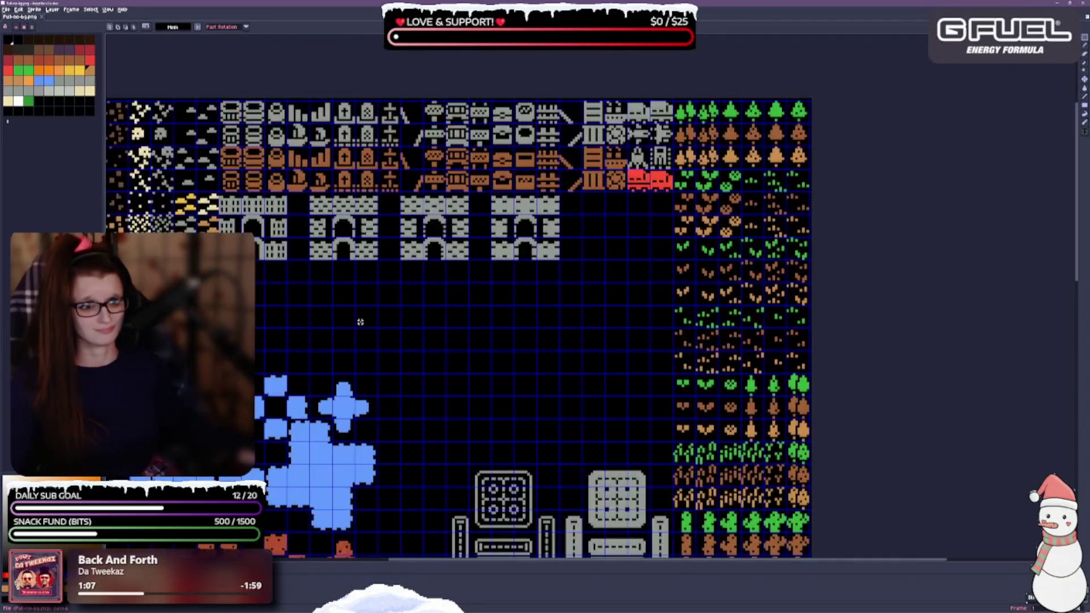
pyautogui.moveTo(465, 372); pyautogui.dragTo(519, 280)
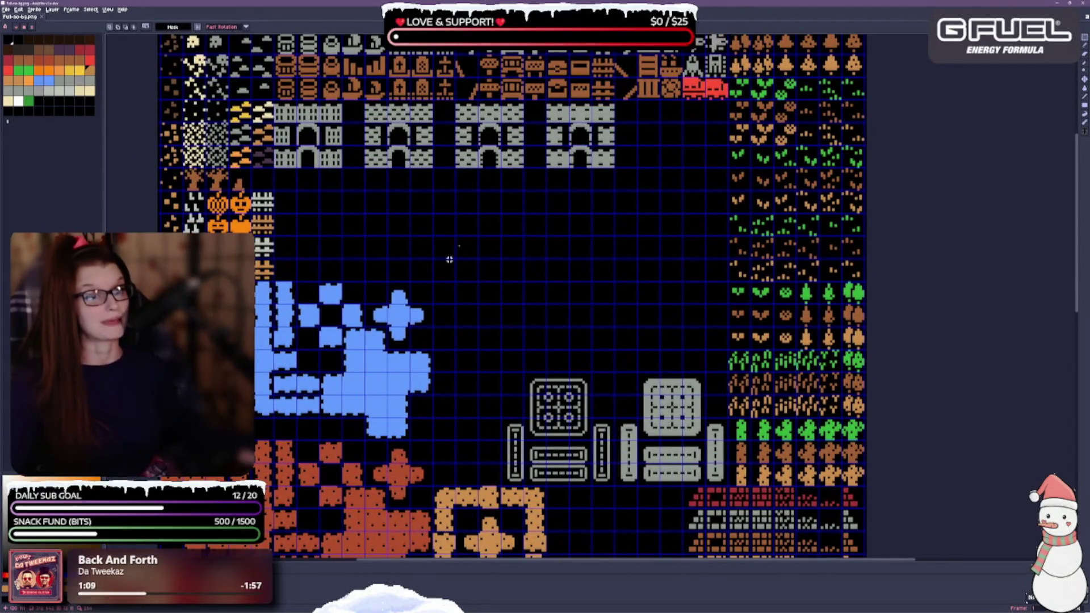
pyautogui.moveTo(449, 259); pyautogui.dragTo(467, 175)
pyautogui.moveTo(547, 328); pyautogui.dragTo(500, 79)
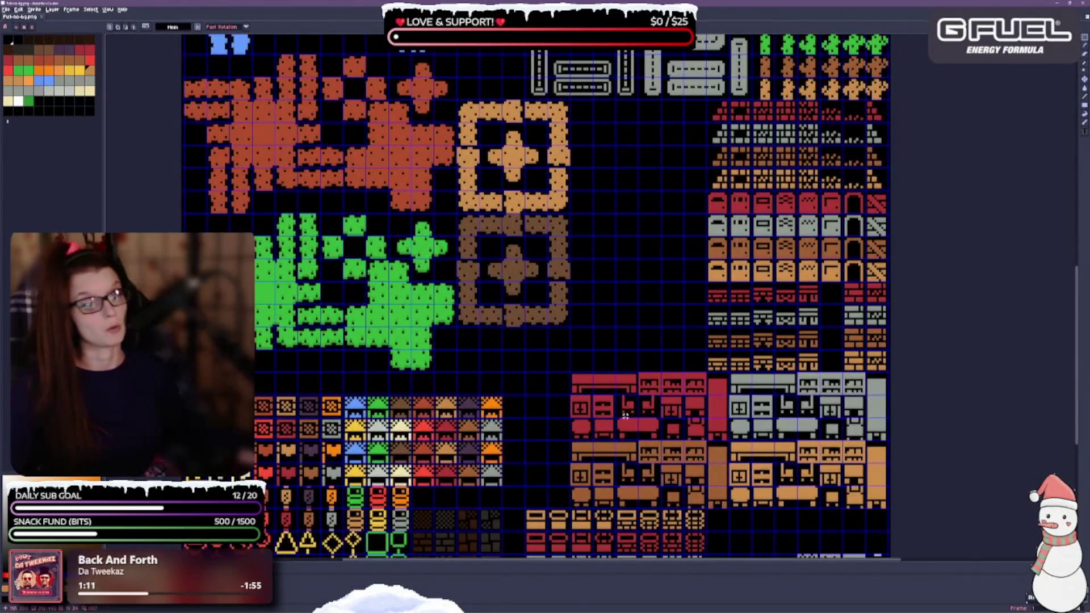
pyautogui.moveTo(625, 417); pyautogui.dragTo(603, 201)
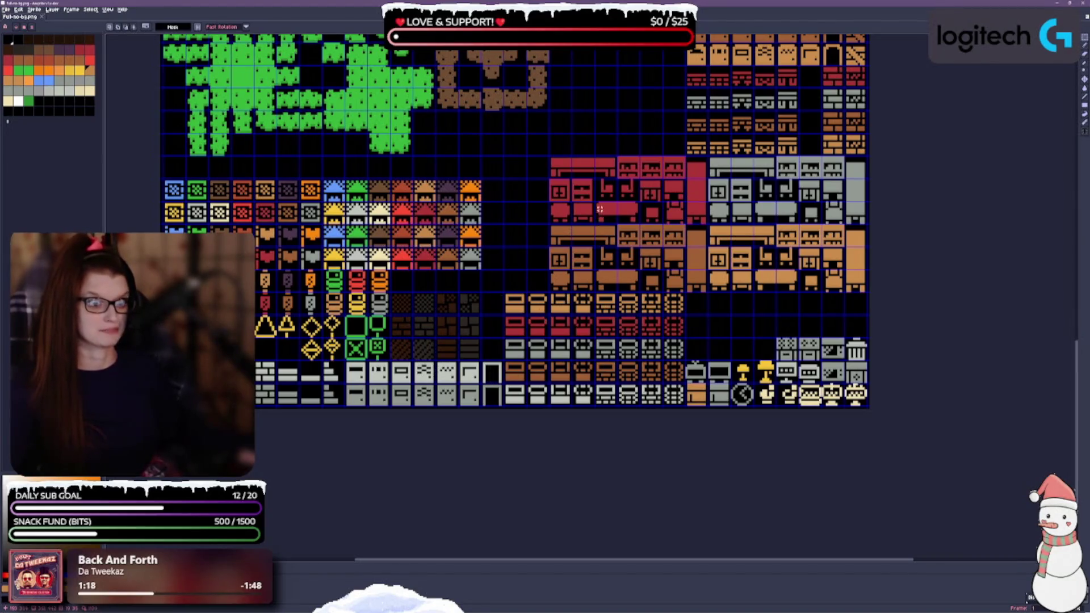
pyautogui.scroll(10, 586, 236)
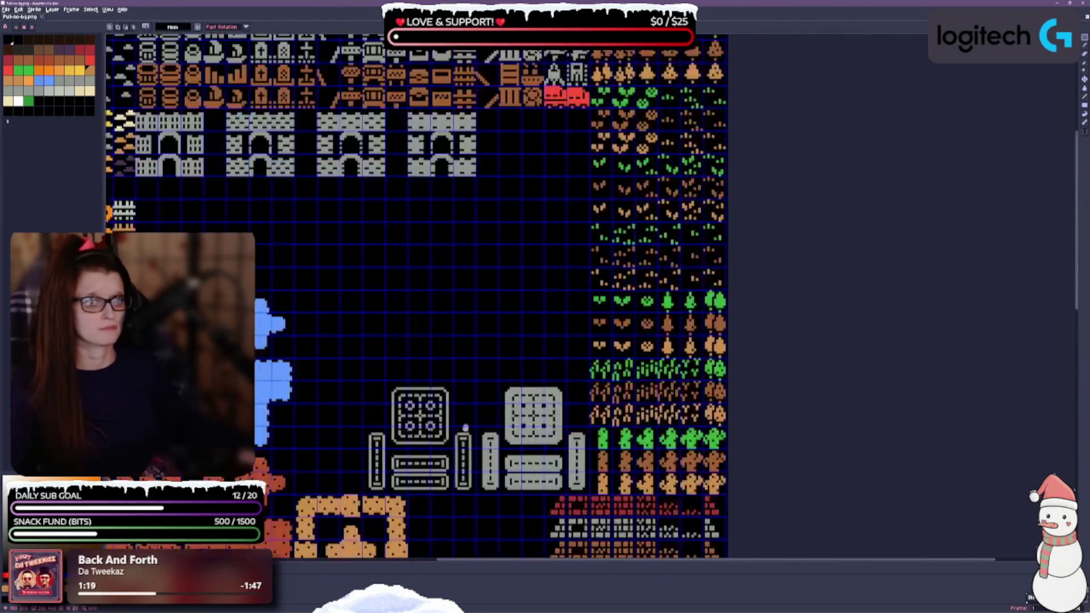
pyautogui.scroll(-3, 479, 466)
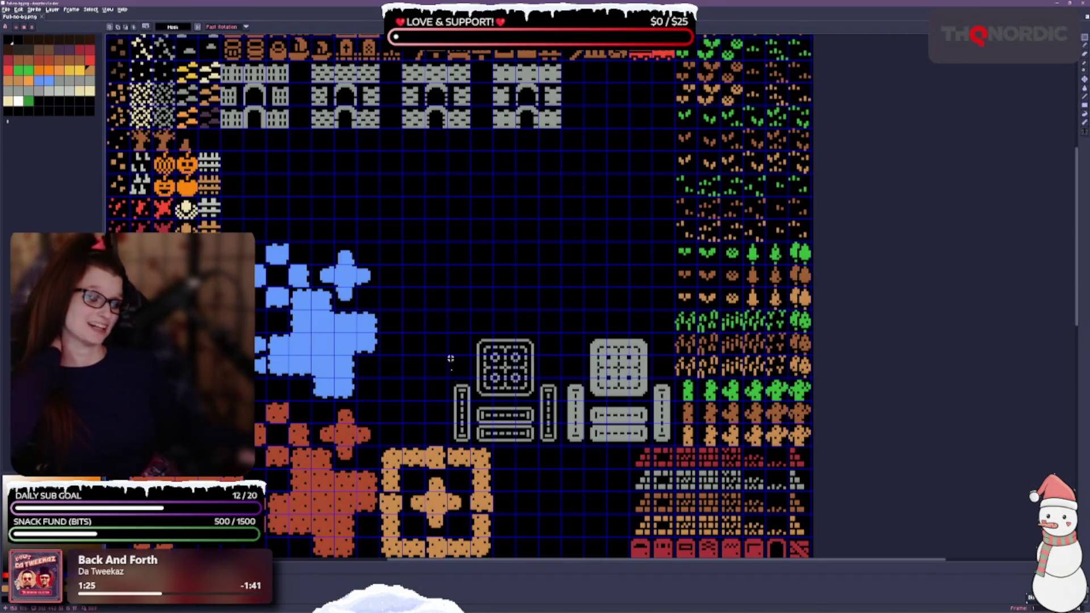
pyautogui.scroll(2, 450, 367)
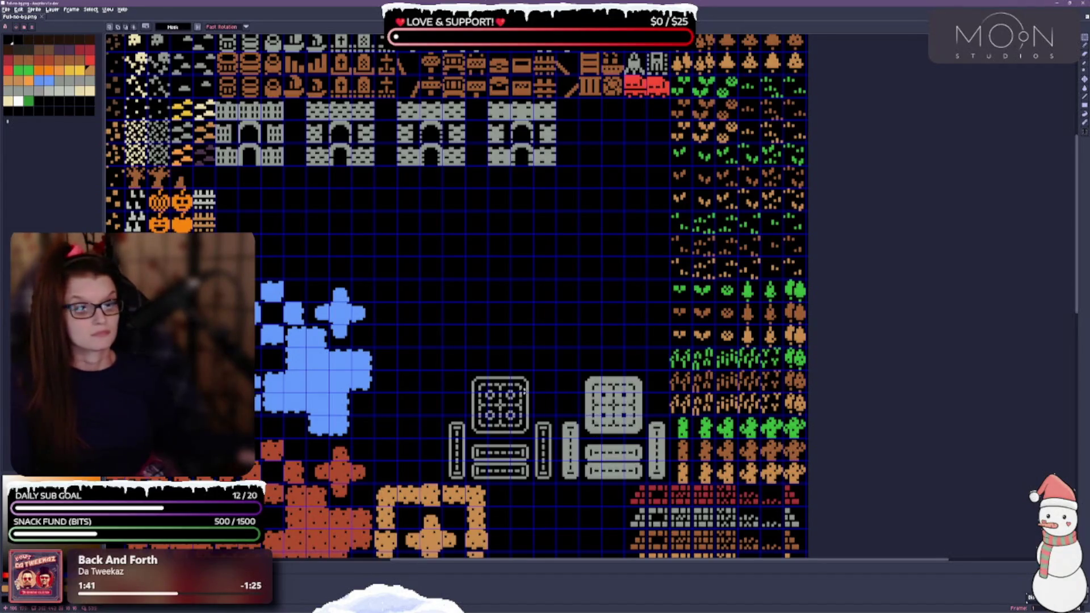
pyautogui.moveTo(464, 369)
pyautogui.mouseDown()
pyautogui.moveTo(532, 437)
pyautogui.moveTo(536, 339)
pyautogui.mouseUp()
# Raise the stove and grey grate tiles so they sit side by side.
pyautogui.click(591, 392)
pyautogui.moveTo(579, 392); pyautogui.dragTo(647, 438)
pyautogui.moveTo(578, 369)
pyautogui.mouseDown()
pyautogui.moveTo(647, 439)
pyautogui.moveTo(592, 367)
pyautogui.moveTo(593, 343)
pyautogui.moveTo(569, 343)
pyautogui.mouseUp()
pyautogui.click(573, 389)
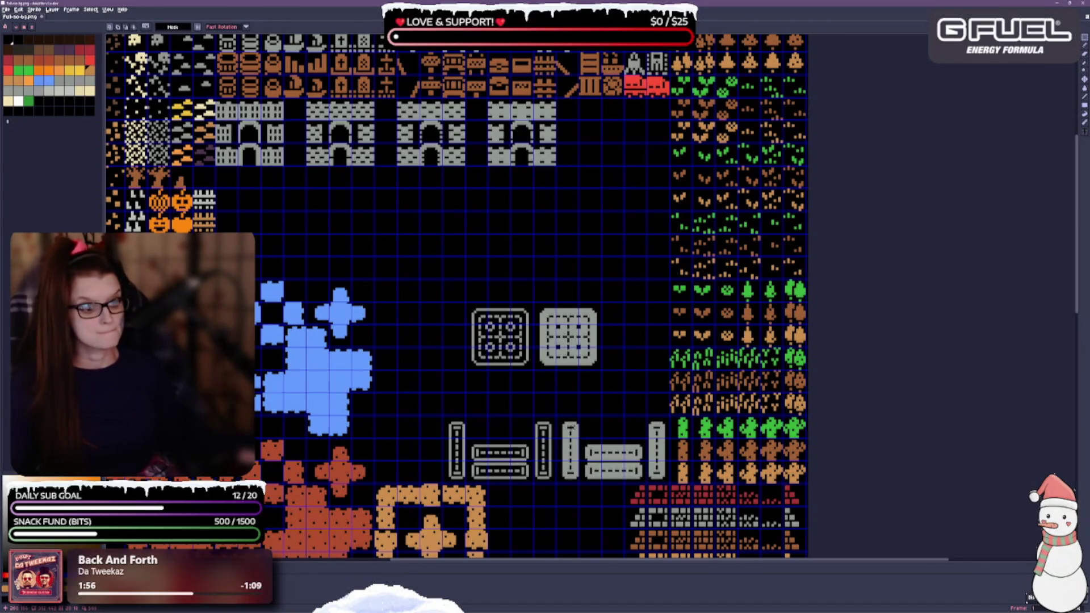
# Move the grey pipe pieces beside the castle row and nudge them up one cell.
pyautogui.moveTo(555, 414)
pyautogui.mouseDown()
pyautogui.moveTo(584, 467)
pyautogui.moveTo(649, 464)
pyautogui.moveTo(671, 485)
pyautogui.moveTo(621, 270)
pyautogui.moveTo(619, 165)
pyautogui.mouseUp()
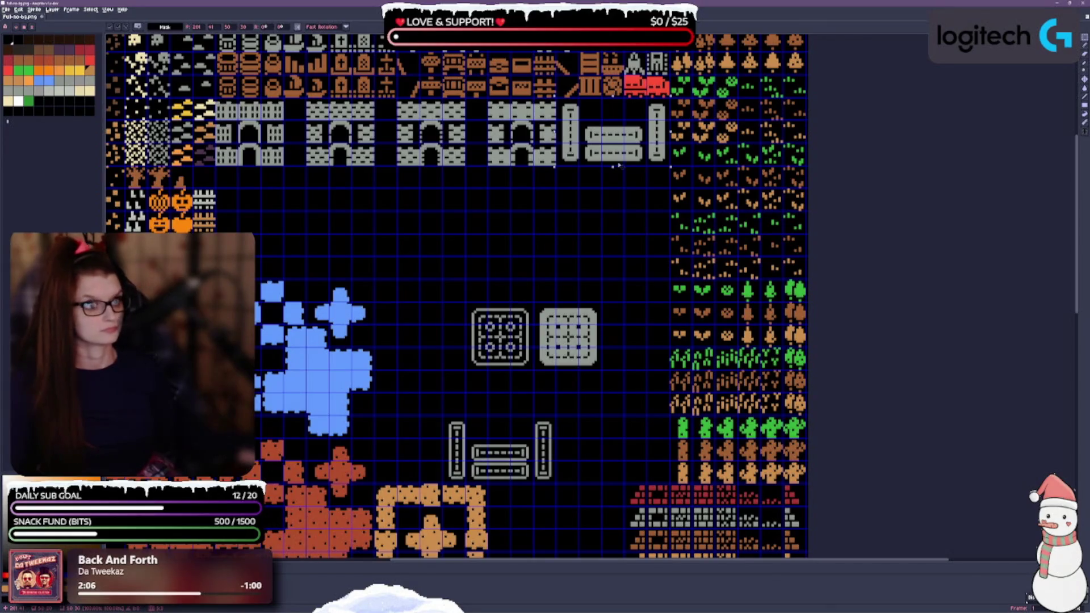
pyautogui.scroll(2, 588, 307)
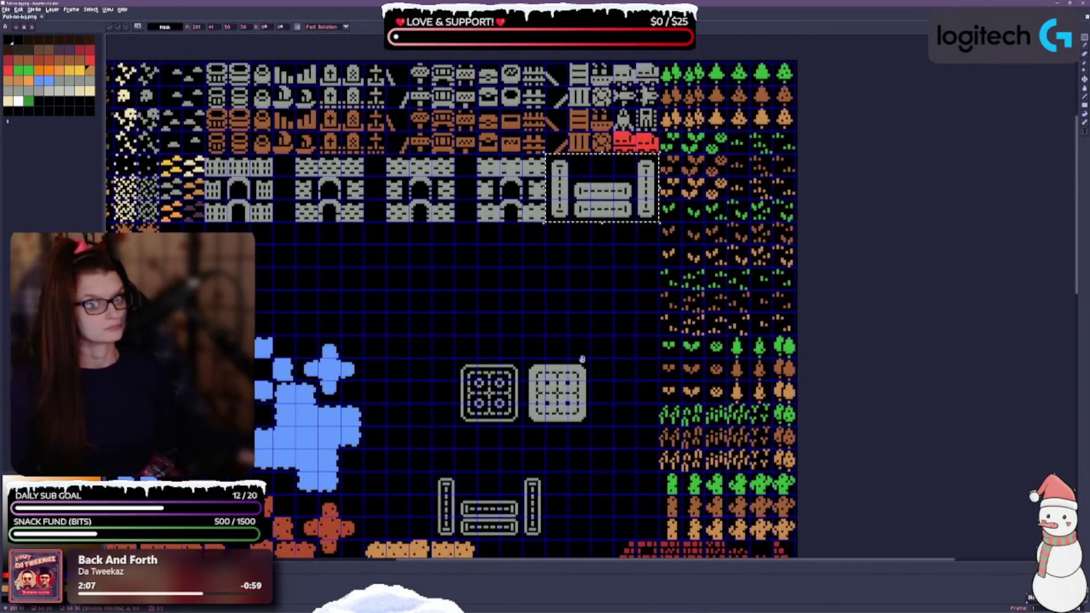
pyautogui.hotkey('ctrl', 'd')
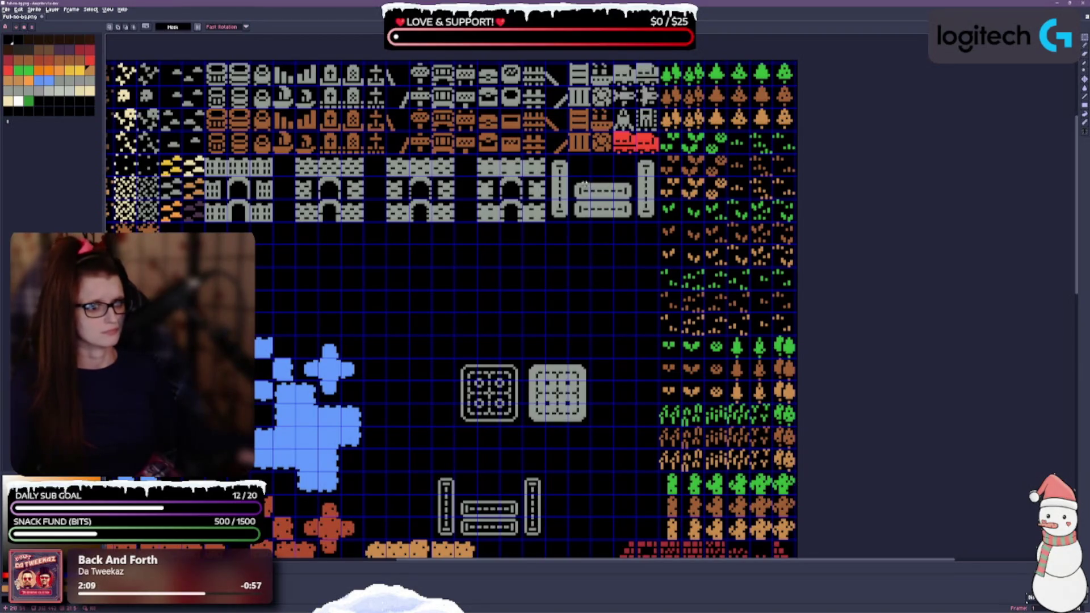
pyautogui.moveTo(577, 180)
pyautogui.mouseDown()
pyautogui.moveTo(617, 222)
pyautogui.moveTo(636, 222)
pyautogui.mouseUp()
pyautogui.hotkey('shift', 'Up')
pyautogui.hotkey('ctrl', 'd')
pyautogui.moveTo(596, 393); pyautogui.dragTo(596, 298)
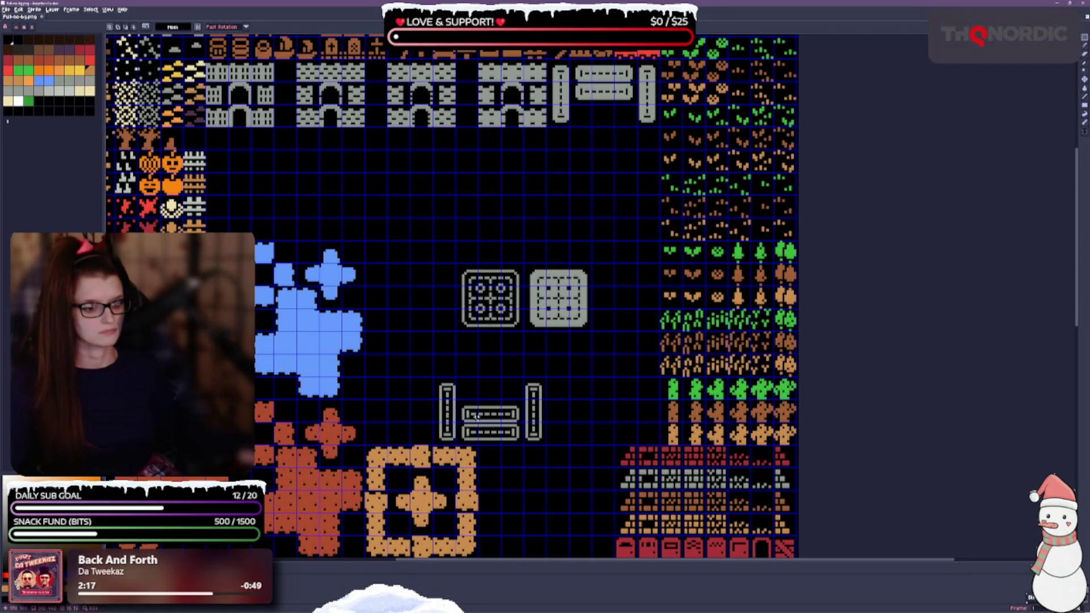
# Fit the vertical pipe pieces under the horizontal pipes and save the tileset.
pyautogui.moveTo(457, 403)
pyautogui.mouseDown()
pyautogui.moveTo(525, 448)
pyautogui.moveTo(596, 307)
pyautogui.moveTo(621, 149)
pyautogui.mouseUp()
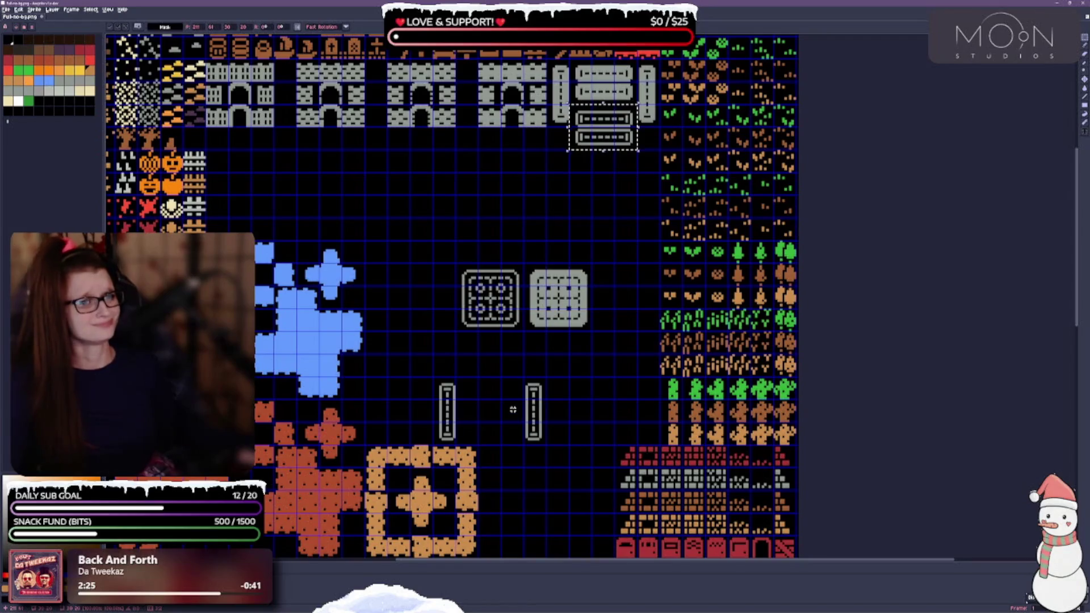
pyautogui.moveTo(435, 382)
pyautogui.mouseDown()
pyautogui.moveTo(547, 426)
pyautogui.moveTo(548, 443)
pyautogui.moveTo(663, 185)
pyautogui.mouseUp()
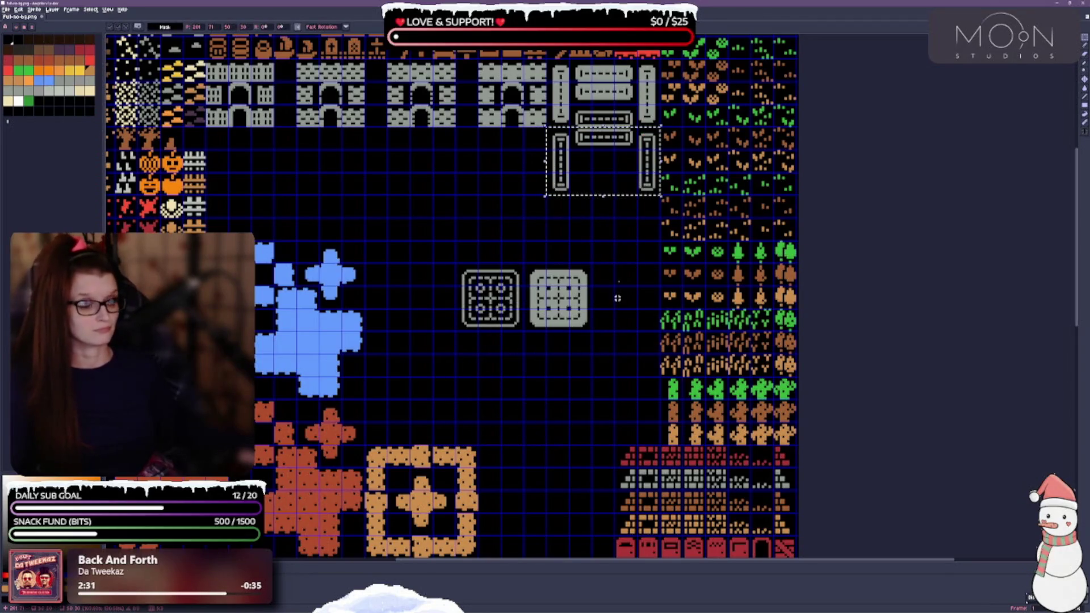
pyautogui.moveTo(623, 236); pyautogui.dragTo(603, 295)
pyautogui.moveTo(509, 224)
pyautogui.mouseDown()
pyautogui.moveTo(489, 292)
pyautogui.moveTo(508, 253)
pyautogui.mouseUp()
pyautogui.hotkey('ctrl', 's')
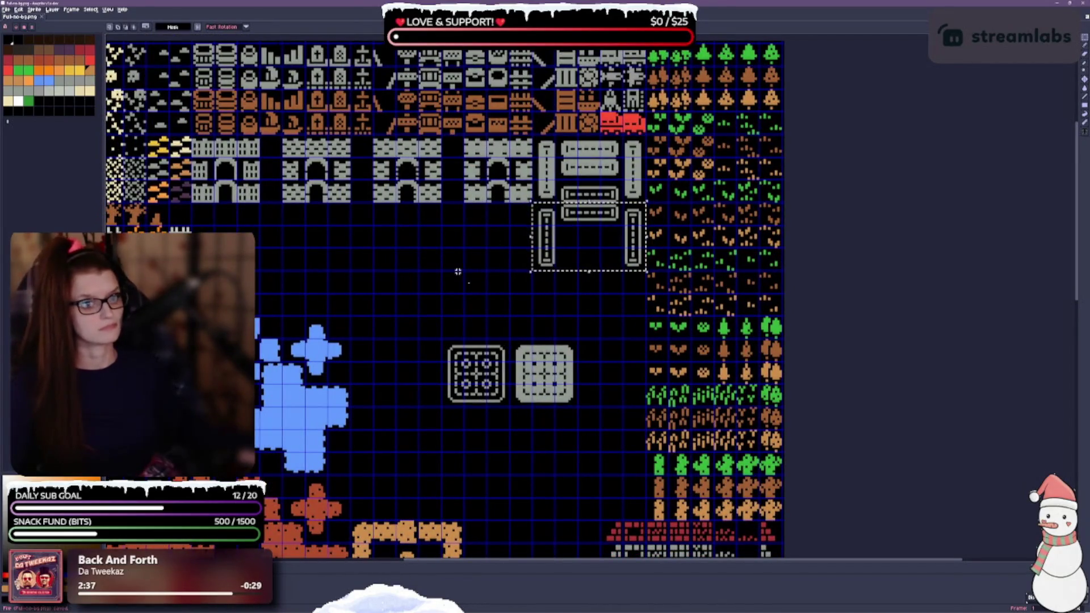
pyautogui.hotkey('ctrl', 'd')
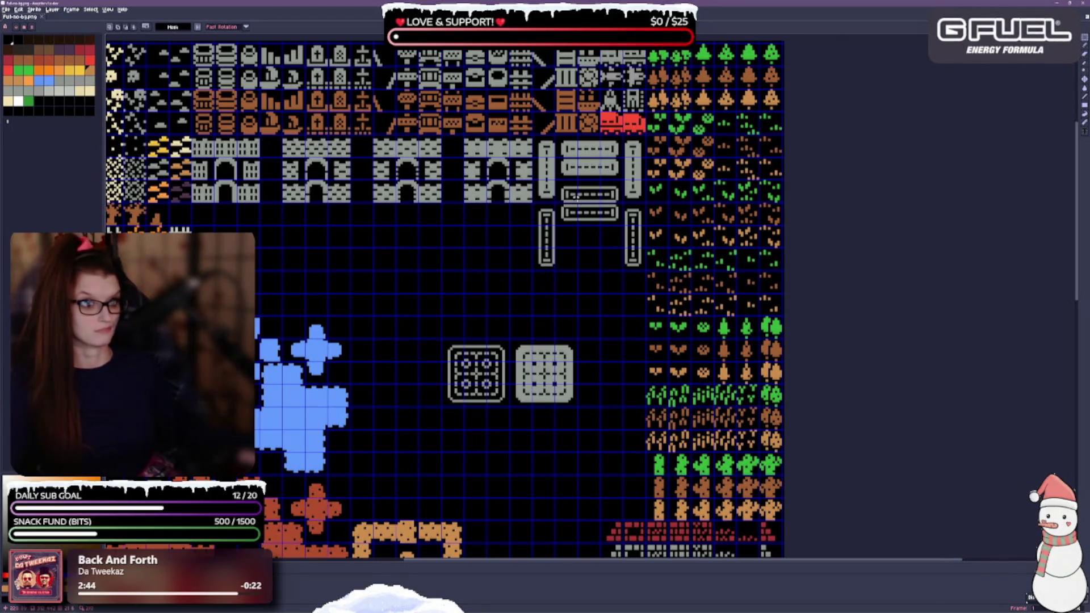
# Set the grate tile inside the pipe frame.
pyautogui.moveTo(564, 192)
pyautogui.mouseDown()
pyautogui.moveTo(601, 218)
pyautogui.moveTo(595, 293)
pyautogui.mouseUp()
pyautogui.moveTo(508, 338)
pyautogui.mouseDown()
pyautogui.moveTo(578, 407)
pyautogui.moveTo(590, 229)
pyautogui.mouseUp()
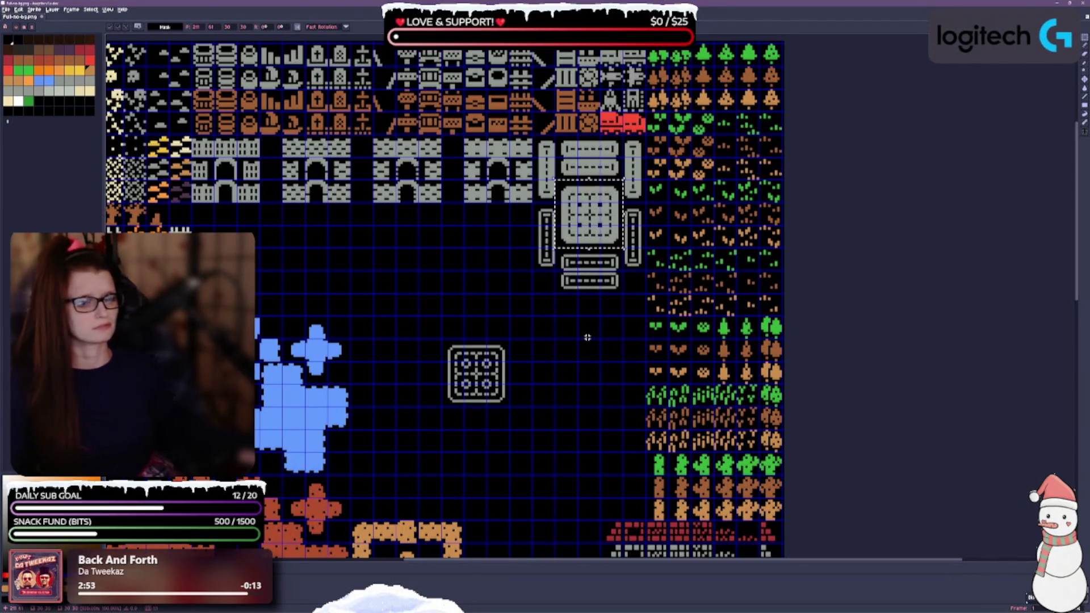
pyautogui.hotkey('ctrl', 'd')
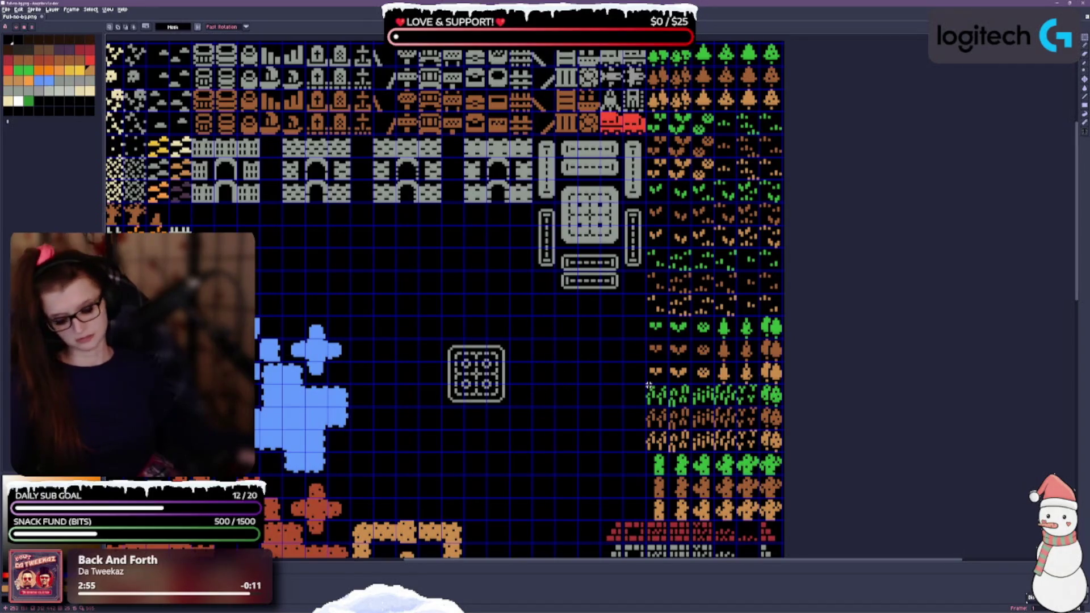
# Move the stove tile below the pipe frame, after undoing an accidental pixel shift.
pyautogui.scroll(-2, 556, 321)
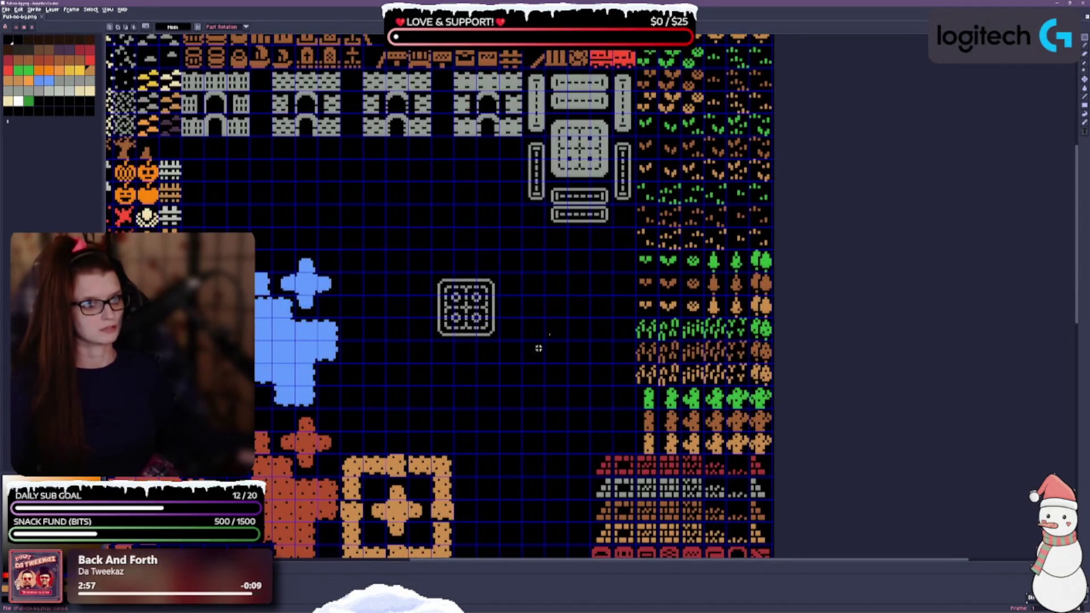
pyautogui.moveTo(433, 295); pyautogui.dragTo(479, 317)
pyautogui.hotkey('ctrl', 'z')
pyautogui.moveTo(434, 278); pyautogui.dragTo(500, 344)
pyautogui.moveTo(467, 306)
pyautogui.mouseDown()
pyautogui.moveTo(558, 261)
pyautogui.moveTo(590, 270)
pyautogui.mouseUp()
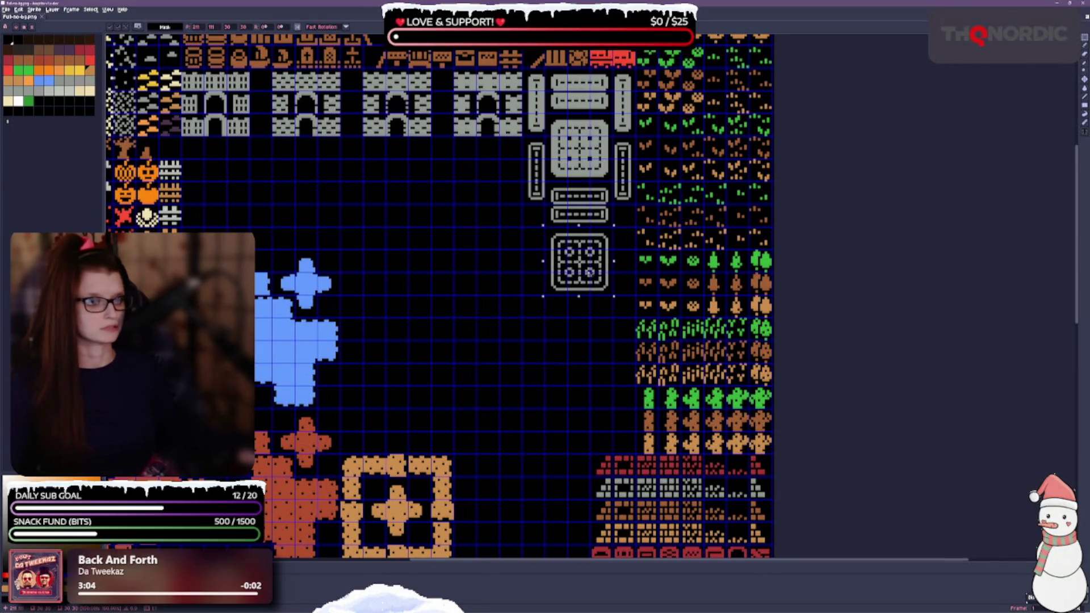
pyautogui.scroll(3, 526, 282)
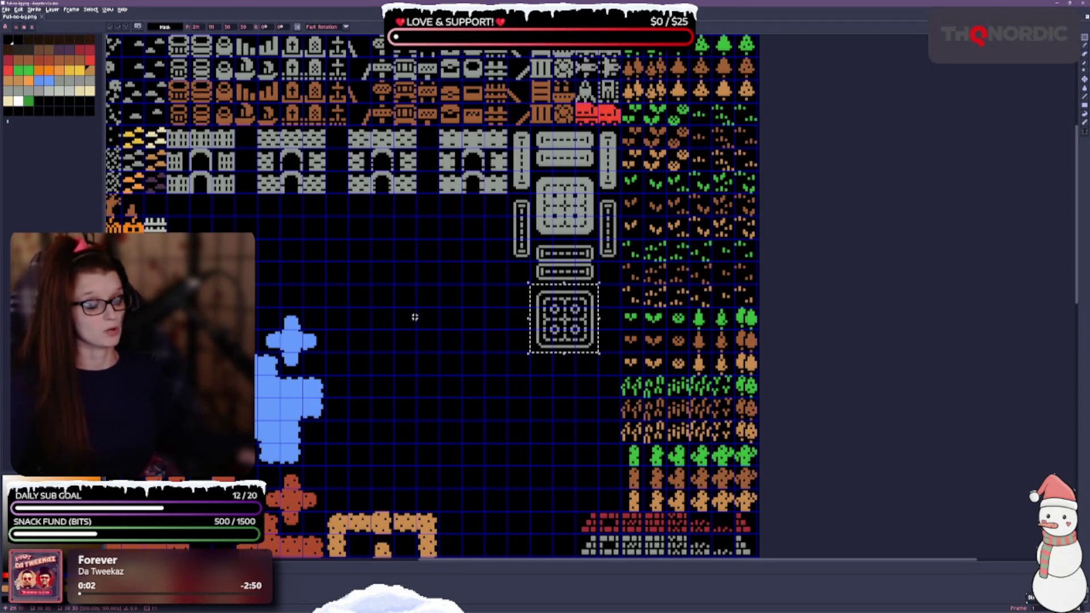
# Select the two horizontal rail tiles and shift the four-circle tile into a new spot.
pyautogui.moveTo(444, 235); pyautogui.dragTo(353, 231)
pyautogui.hotkey('ctrl', 'd')
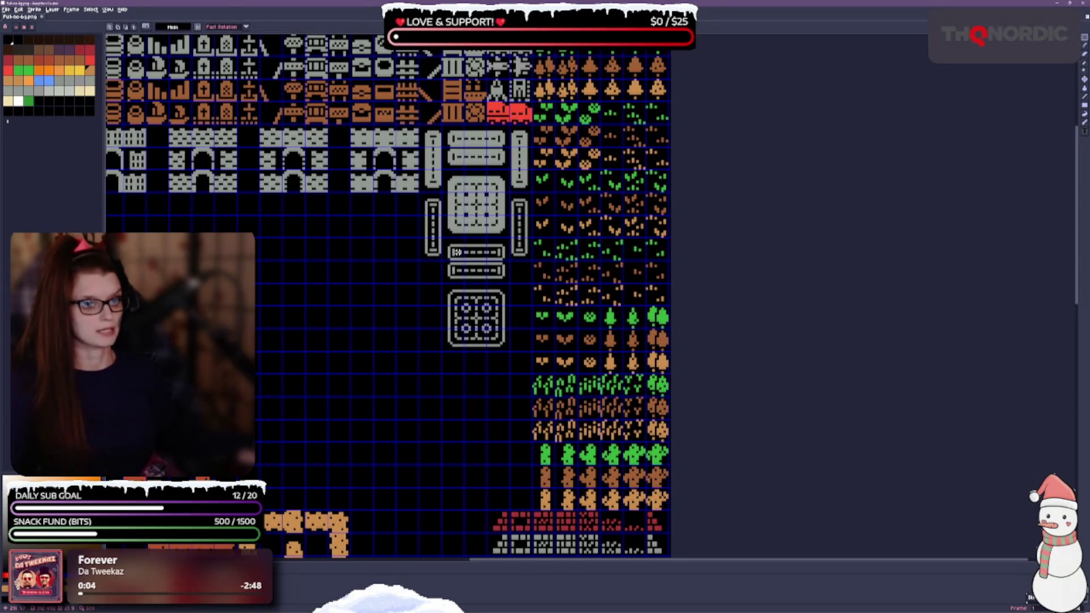
pyautogui.moveTo(440, 237)
pyautogui.mouseDown()
pyautogui.moveTo(451, 262)
pyautogui.moveTo(495, 281)
pyautogui.mouseUp()
pyautogui.hotkey('ctrl', 'd')
pyautogui.moveTo(451, 246)
pyautogui.mouseDown()
pyautogui.moveTo(511, 283)
pyautogui.moveTo(335, 301)
pyautogui.mouseUp()
pyautogui.scroll(1, 513, 285)
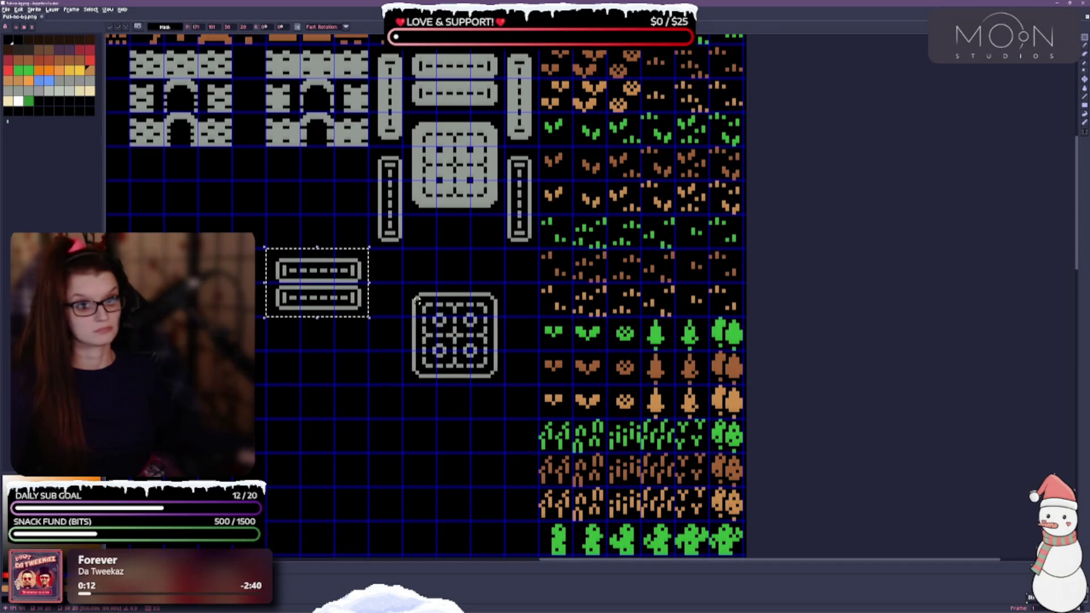
pyautogui.moveTo(403, 284)
pyautogui.mouseDown()
pyautogui.moveTo(493, 376)
pyautogui.moveTo(510, 328)
pyautogui.mouseUp()
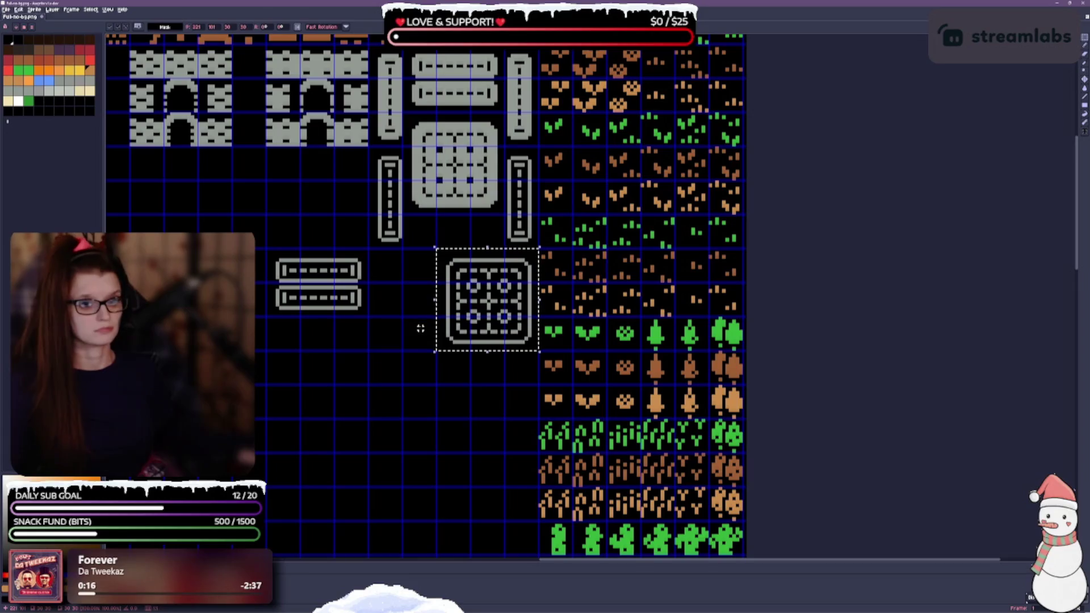
pyautogui.click(321, 355)
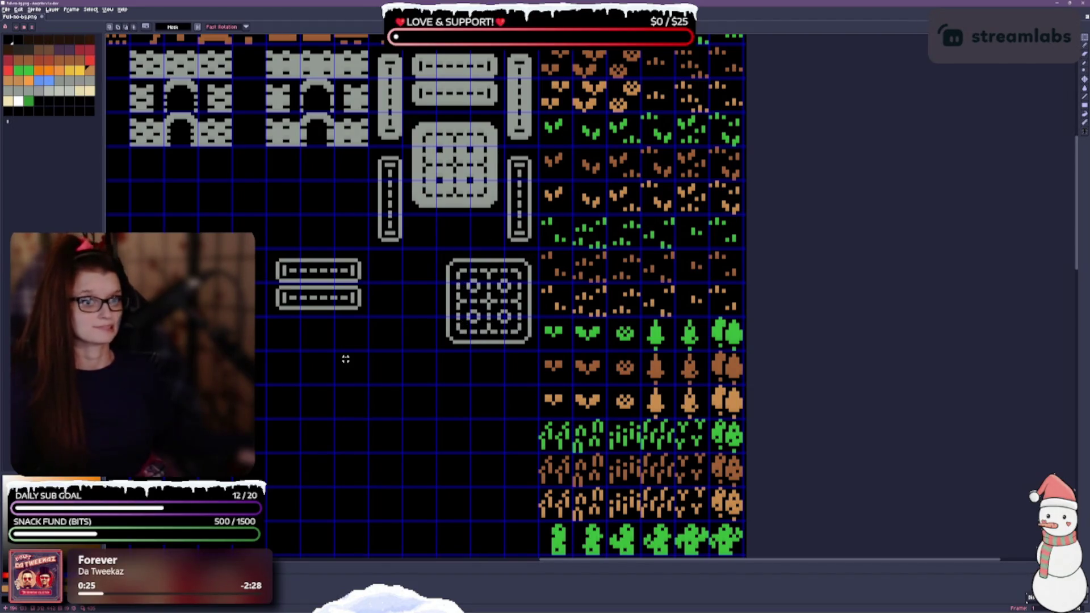
# Move the vertical bar down-left, slide a rail under the grid tile, and stack the rails.
pyautogui.moveTo(376, 154)
pyautogui.mouseDown()
pyautogui.moveTo(400, 182)
pyautogui.moveTo(401, 247)
pyautogui.moveTo(361, 389)
pyautogui.mouseUp()
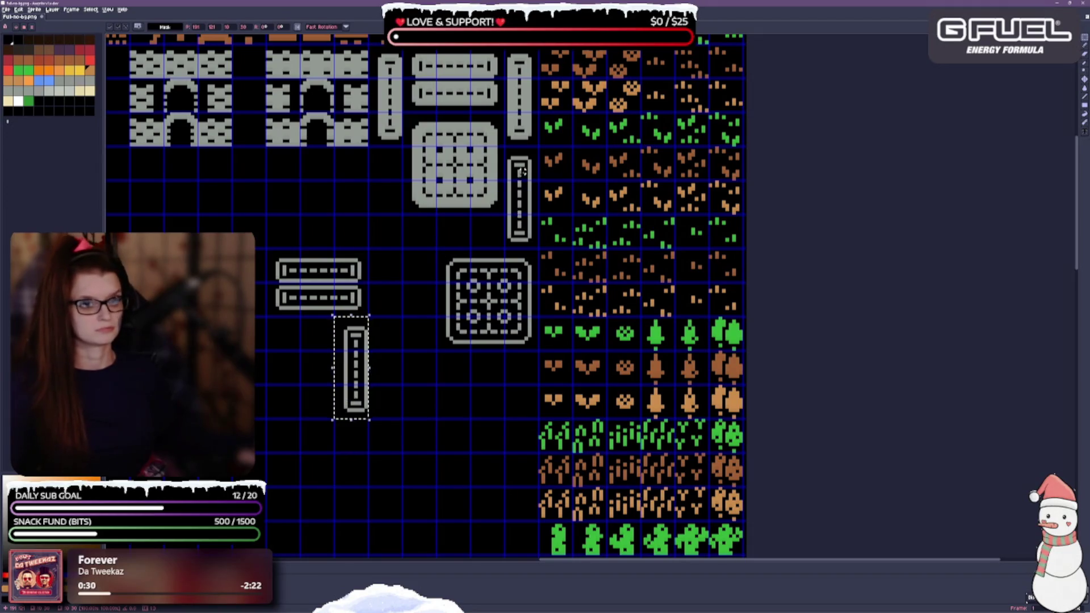
pyautogui.moveTo(504, 147)
pyautogui.mouseDown()
pyautogui.moveTo(536, 238)
pyautogui.moveTo(549, 232)
pyautogui.mouseUp()
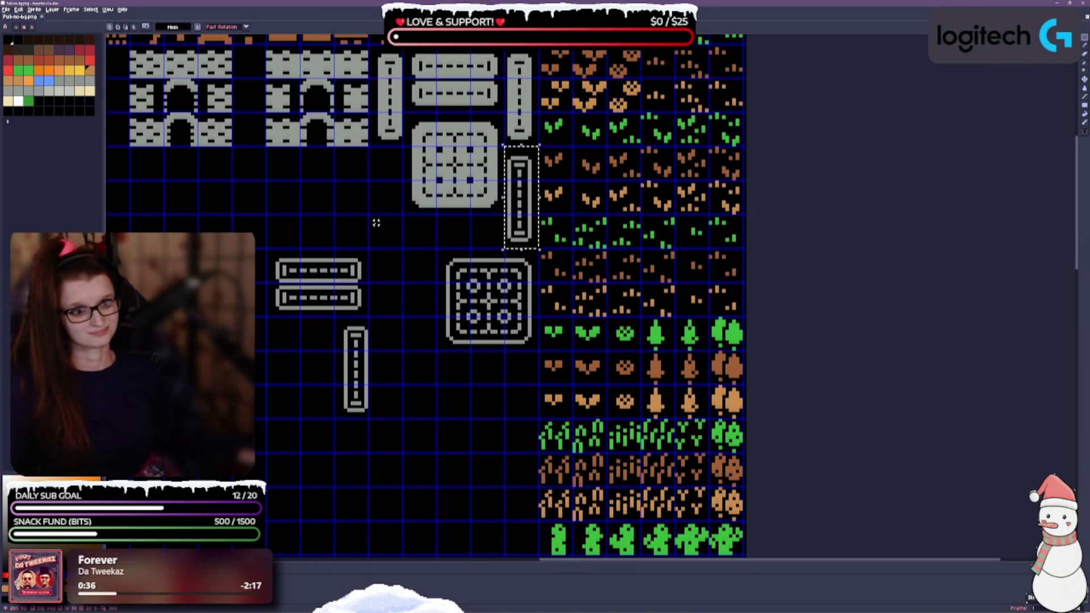
pyautogui.moveTo(267, 250)
pyautogui.mouseDown()
pyautogui.moveTo(334, 284)
pyautogui.moveTo(366, 285)
pyautogui.moveTo(428, 234)
pyautogui.moveTo(463, 235)
pyautogui.mouseUp()
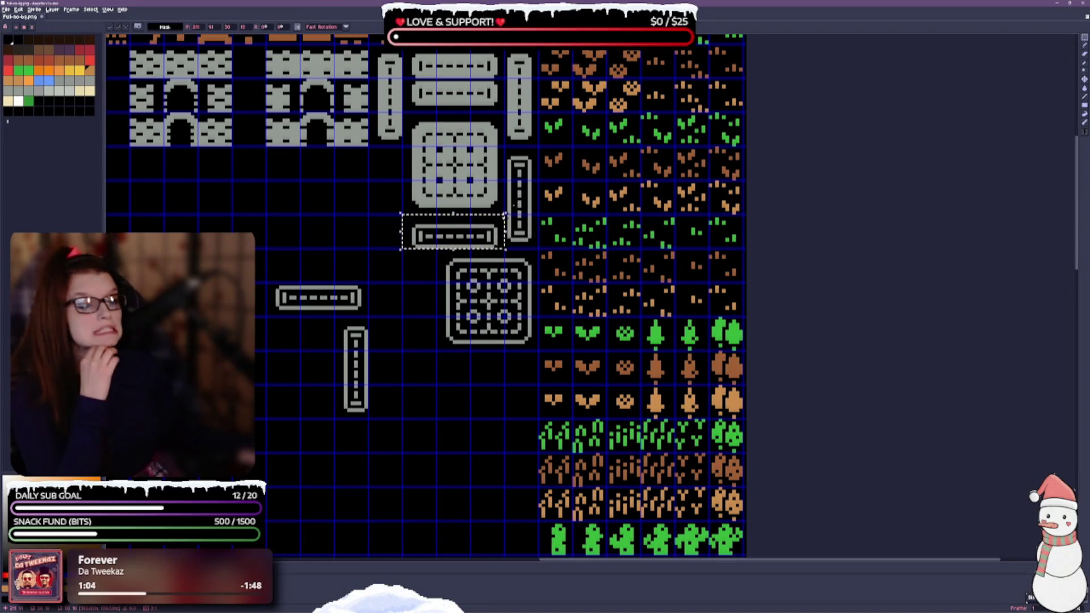
pyautogui.scroll(-1, 570, 216)
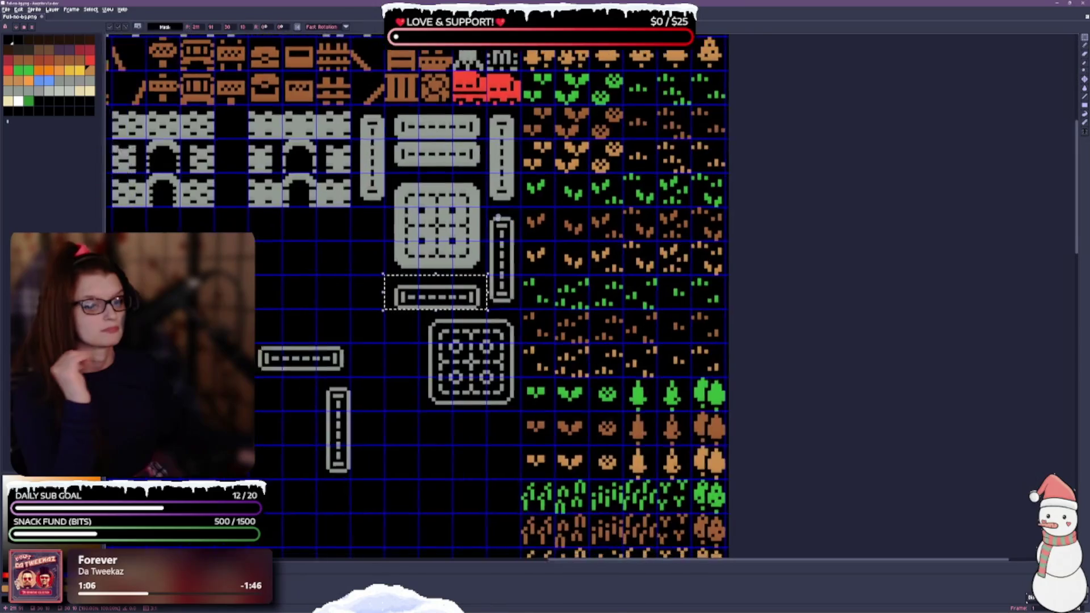
pyautogui.scroll(1, 570, 216)
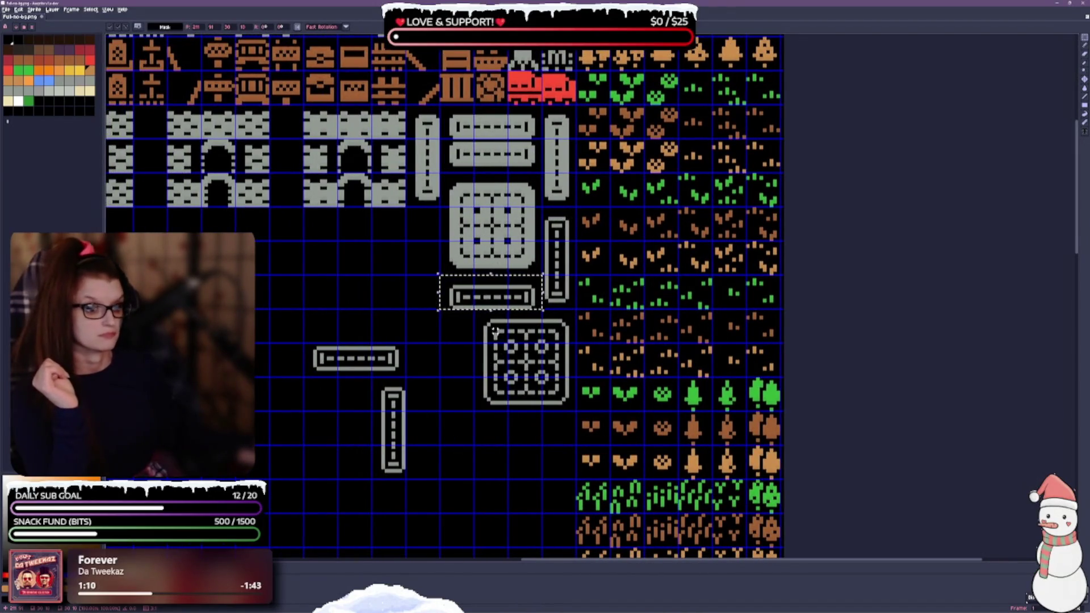
pyautogui.moveTo(474, 311)
pyautogui.mouseDown()
pyautogui.moveTo(575, 410)
pyautogui.moveTo(539, 414)
pyautogui.mouseUp()
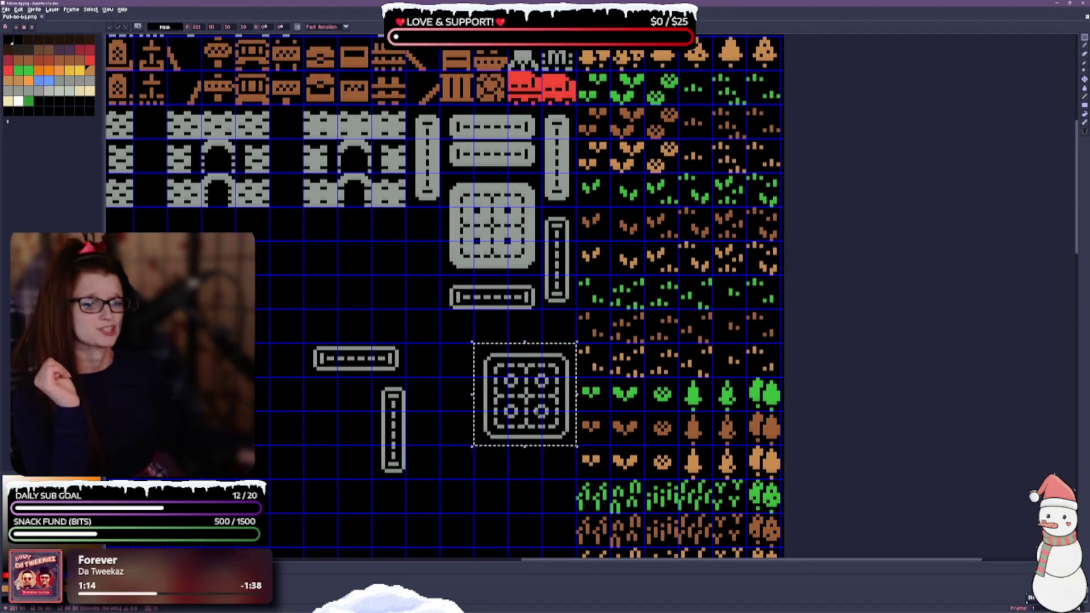
pyautogui.click(311, 420)
pyautogui.moveTo(308, 348)
pyautogui.mouseDown()
pyautogui.moveTo(373, 380)
pyautogui.moveTo(407, 380)
pyautogui.moveTo(504, 342)
pyautogui.mouseUp()
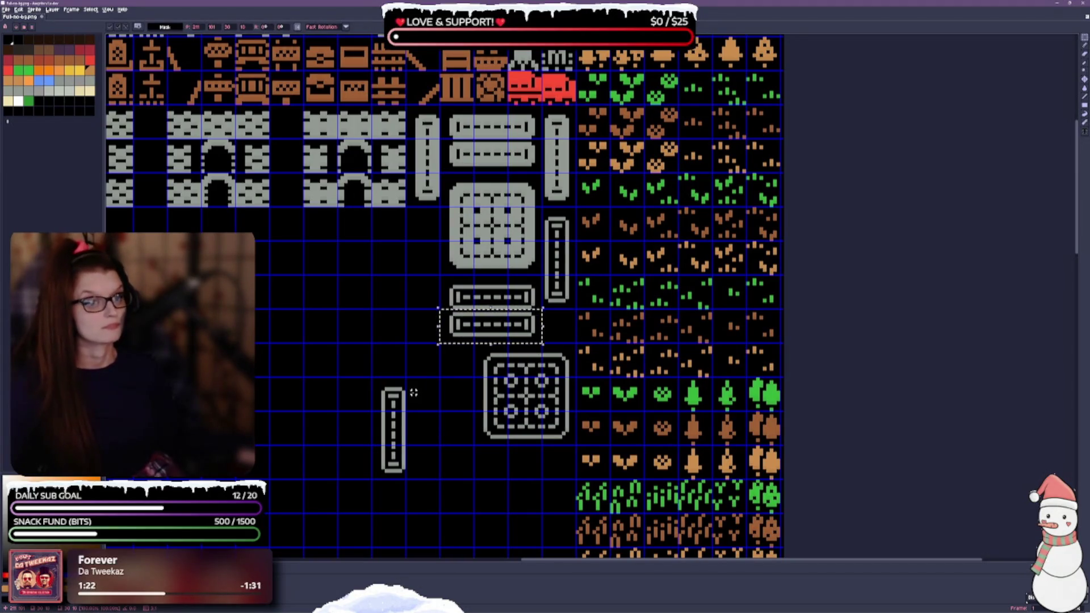
pyautogui.hotkey('ctrl', 'd')
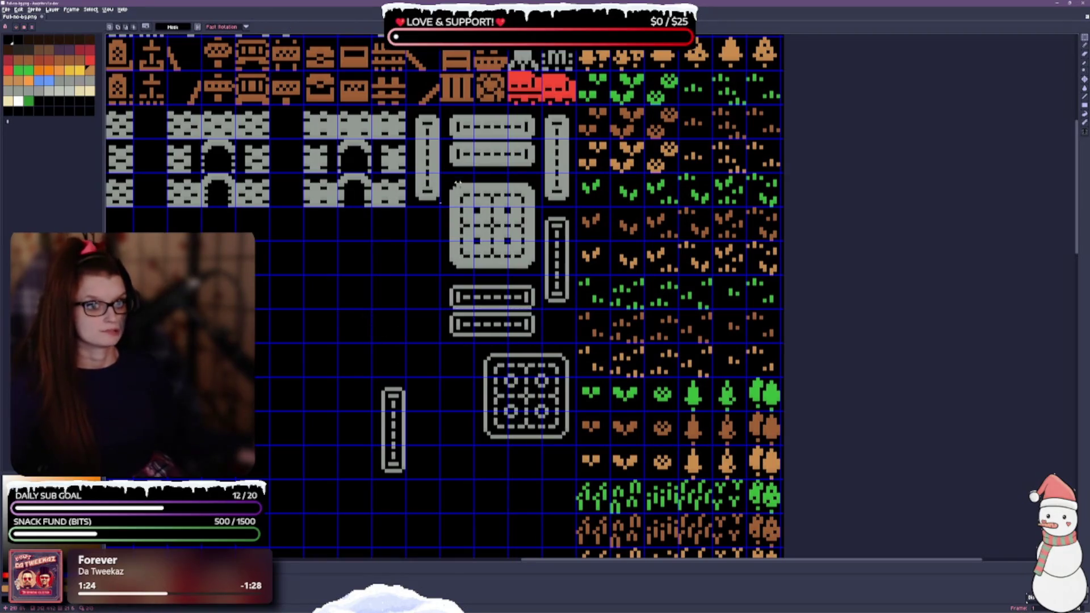
# Select the grid tile and lower rails, then raise the vertical bar tile up and right.
pyautogui.moveTo(474, 173)
pyautogui.mouseDown()
pyautogui.moveTo(477, 208)
pyautogui.moveTo(509, 243)
pyautogui.mouseUp()
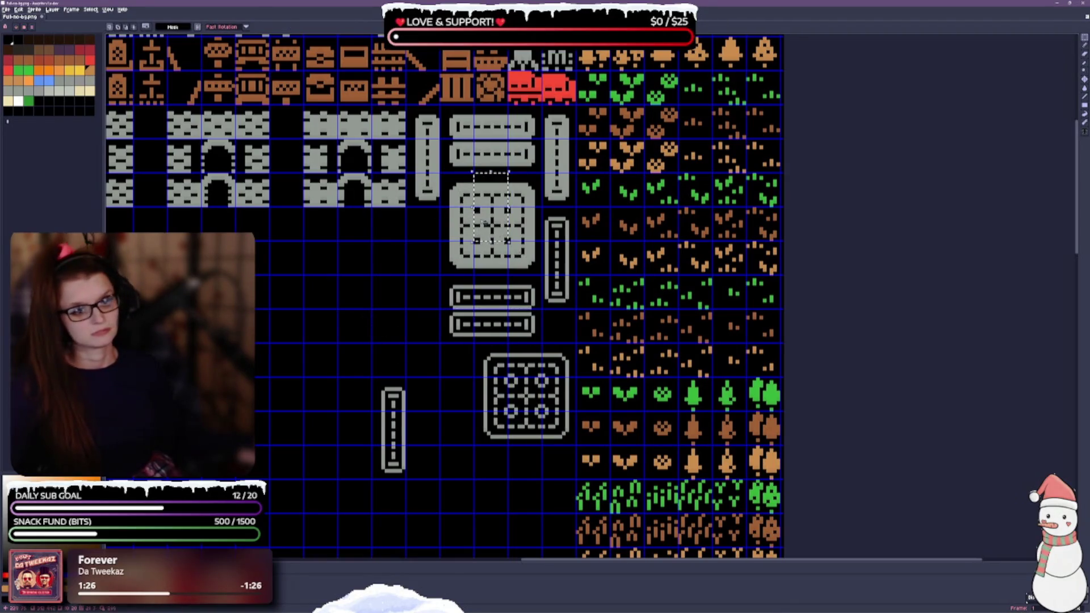
pyautogui.moveTo(443, 176)
pyautogui.mouseDown()
pyautogui.moveTo(531, 263)
pyautogui.moveTo(394, 331)
pyautogui.moveTo(329, 328)
pyautogui.mouseUp()
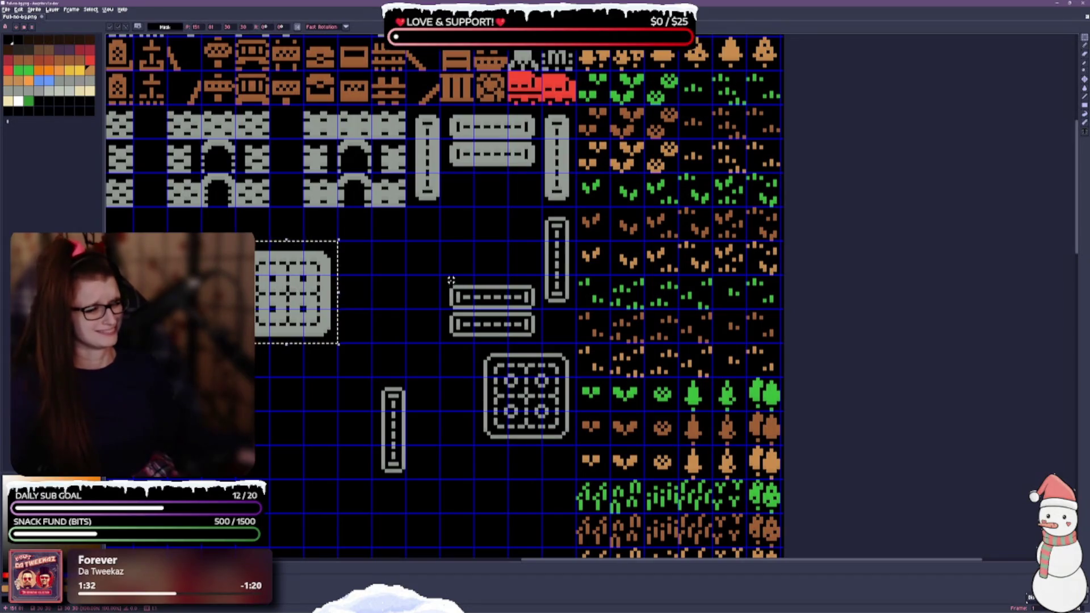
pyautogui.moveTo(441, 277)
pyautogui.mouseDown()
pyautogui.moveTo(514, 312)
pyautogui.moveTo(522, 335)
pyautogui.moveTo(539, 341)
pyautogui.moveTo(500, 210)
pyautogui.mouseUp()
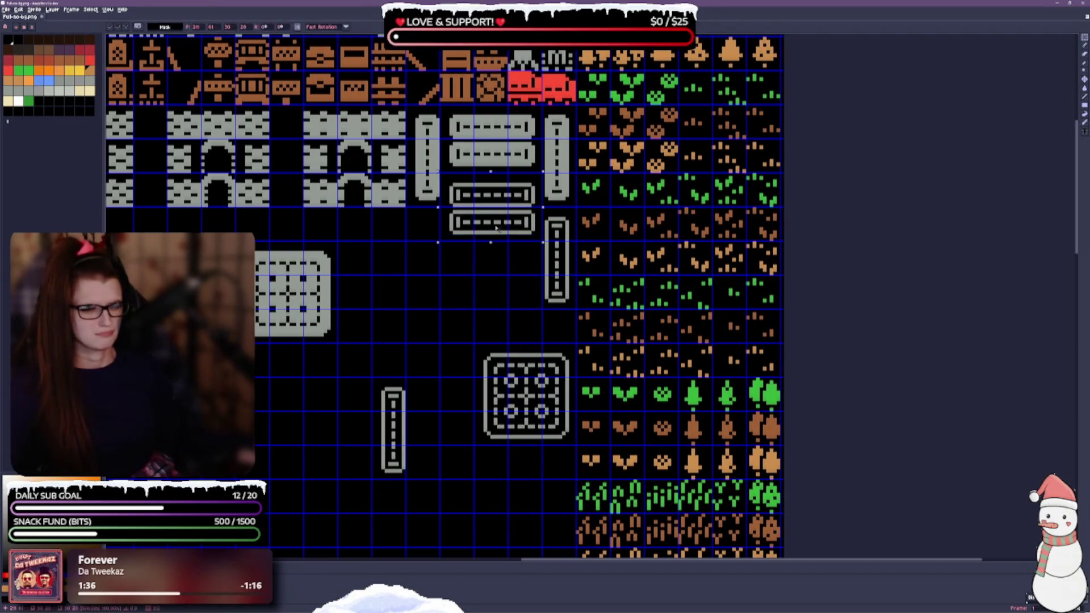
pyautogui.moveTo(371, 378)
pyautogui.mouseDown()
pyautogui.moveTo(387, 389)
pyautogui.moveTo(405, 478)
pyautogui.mouseUp()
pyautogui.moveTo(388, 428); pyautogui.dragTo(423, 258)
pyautogui.click(424, 375)
pyautogui.moveTo(379, 384)
pyautogui.mouseDown()
pyautogui.moveTo(414, 329)
pyautogui.moveTo(667, 446)
pyautogui.mouseUp()
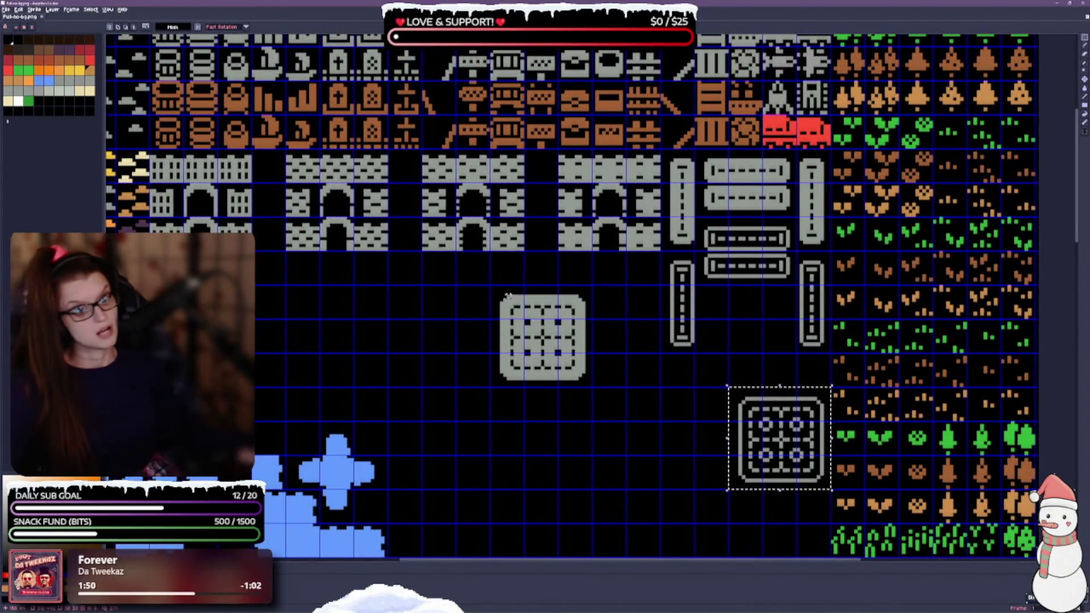
# Nudge the grey grid tile up and left beside the four-circle tile, then save.
pyautogui.moveTo(500, 294)
pyautogui.mouseDown()
pyautogui.moveTo(568, 375)
pyautogui.moveTo(573, 346)
pyautogui.moveTo(579, 375)
pyautogui.mouseUp()
pyautogui.press('Up')
pyautogui.press('Left')
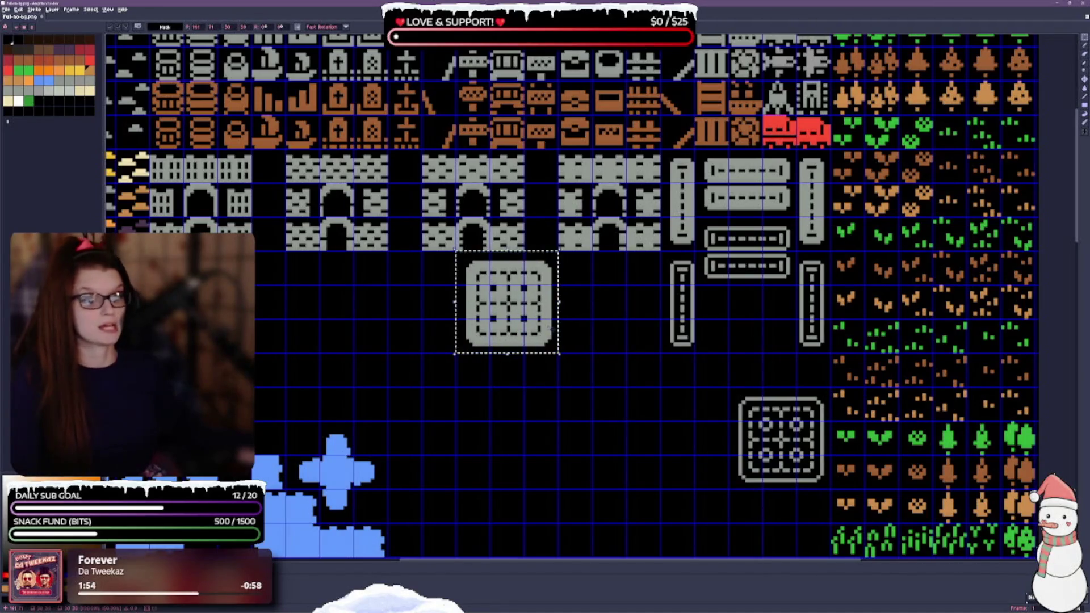
pyautogui.moveTo(740, 395)
pyautogui.mouseDown()
pyautogui.moveTo(819, 478)
pyautogui.moveTo(607, 324)
pyautogui.moveTo(623, 324)
pyautogui.mouseUp()
pyautogui.click(604, 371)
pyautogui.hotkey('ctrl', 's')
# Scroll through the tile rows and select the second castle-wall block.
pyautogui.scroll(-1, 502, 409)
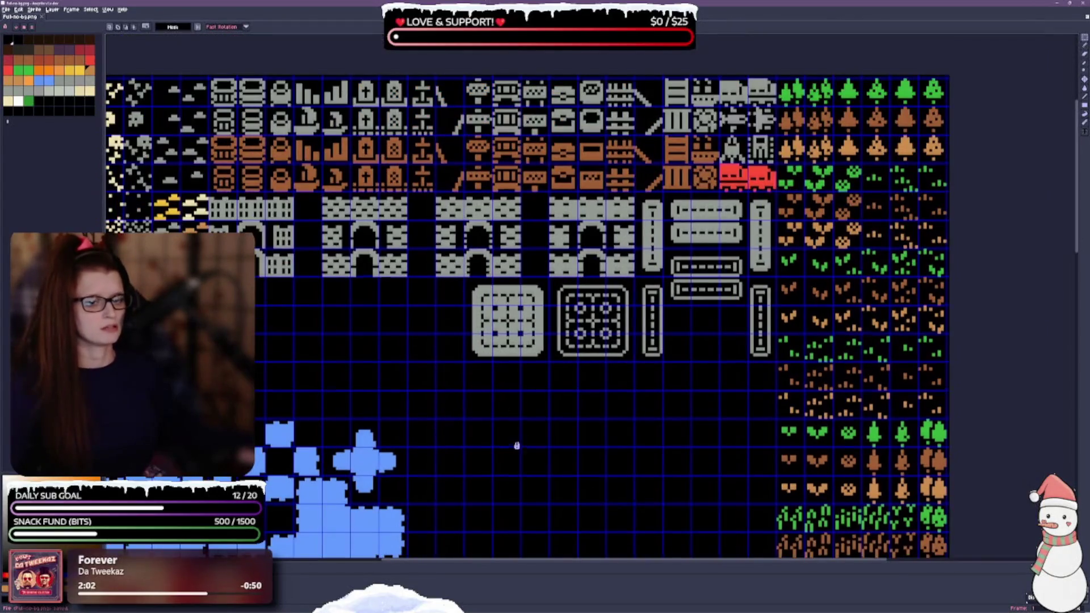
pyautogui.moveTo(517, 445); pyautogui.dragTo(532, 307)
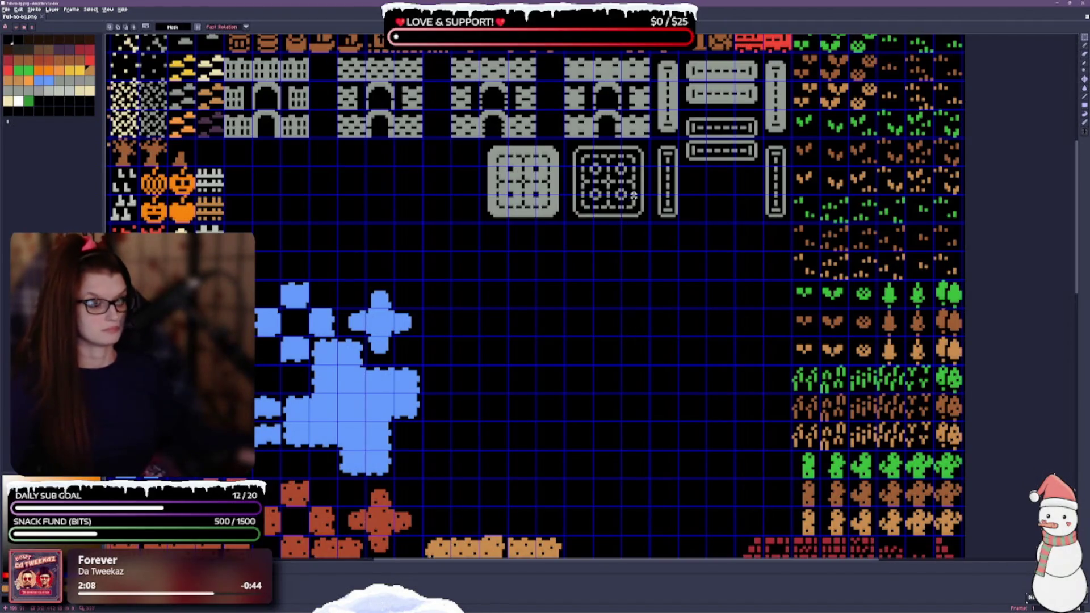
pyautogui.moveTo(633, 195); pyautogui.dragTo(633, 309)
pyautogui.moveTo(366, 168); pyautogui.dragTo(390, 218)
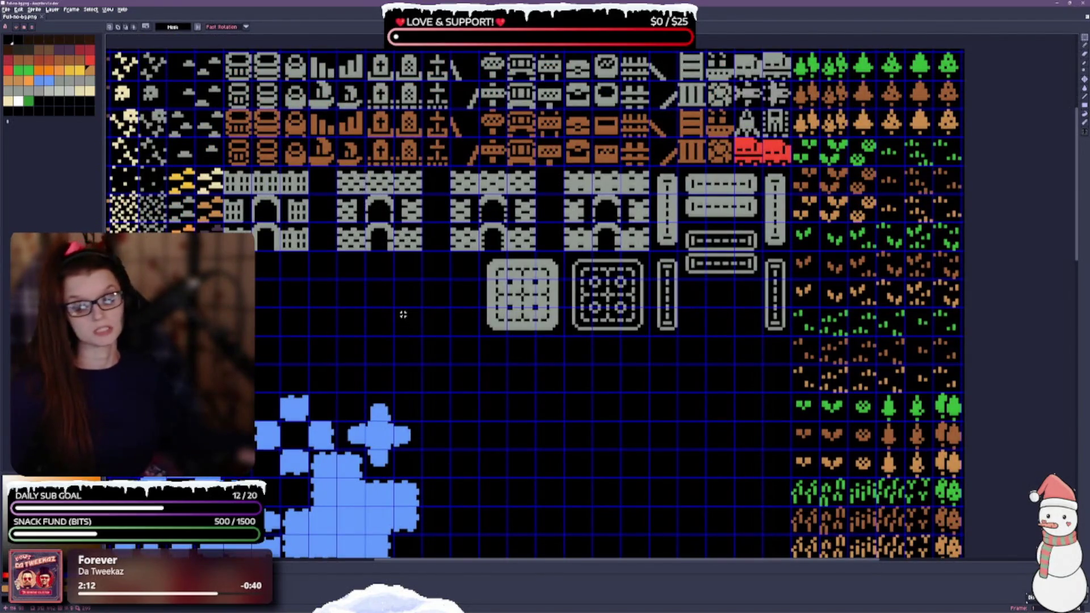
pyautogui.scroll(1, 402, 311)
pyautogui.moveTo(333, 142); pyautogui.dragTo(427, 240)
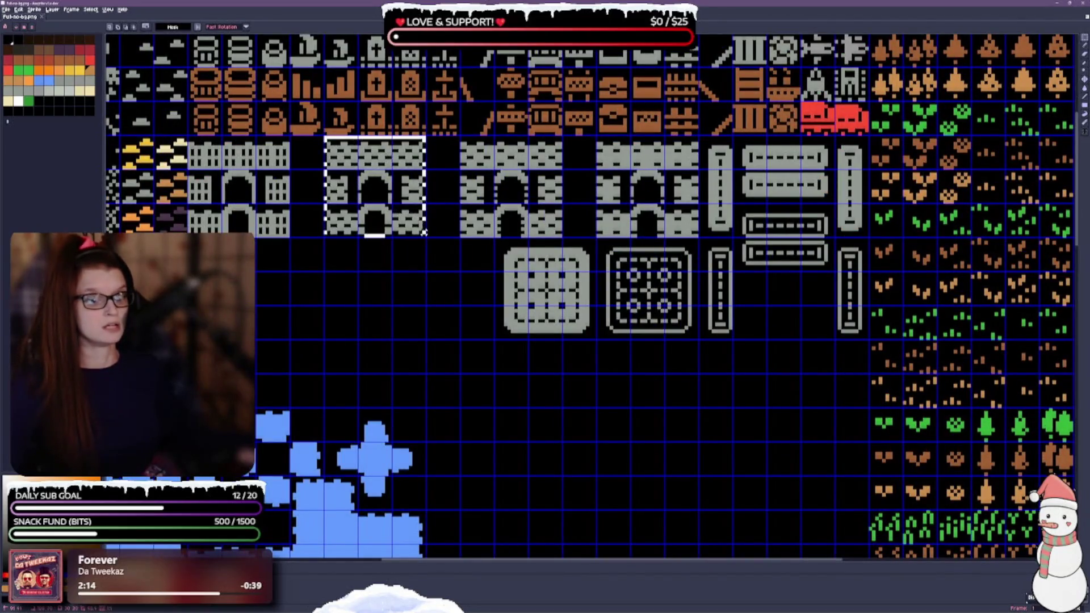
# Push the middle and right castle-wall blocks left so all three join.
pyautogui.moveTo(382, 190); pyautogui.dragTo(348, 190)
pyautogui.hotkey('ctrl', 'd')
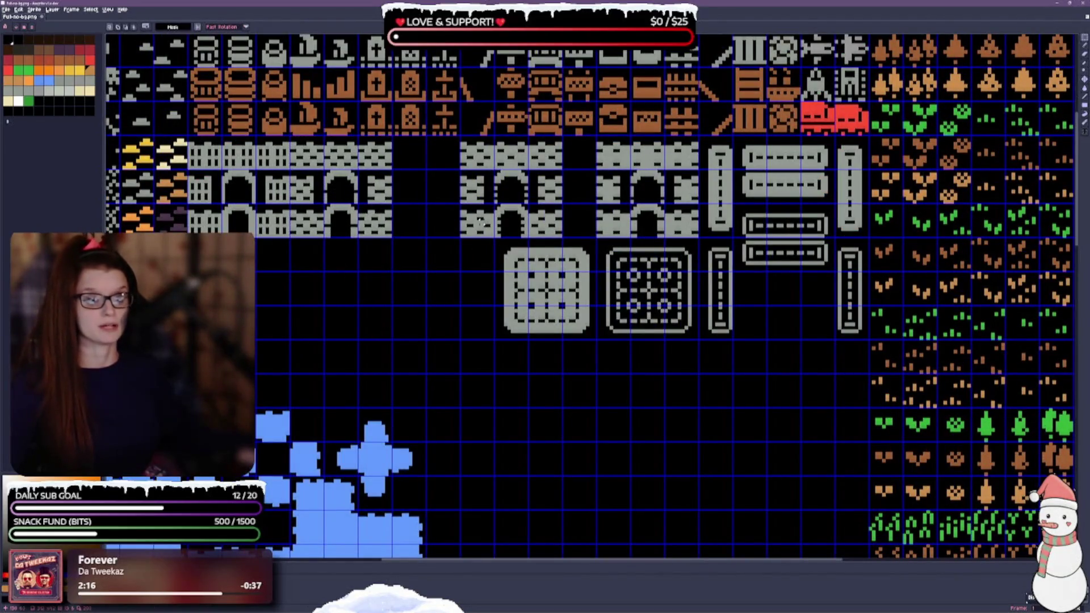
pyautogui.moveTo(462, 139)
pyautogui.mouseDown()
pyautogui.moveTo(564, 240)
pyautogui.moveTo(506, 213)
pyautogui.moveTo(451, 210)
pyautogui.mouseUp()
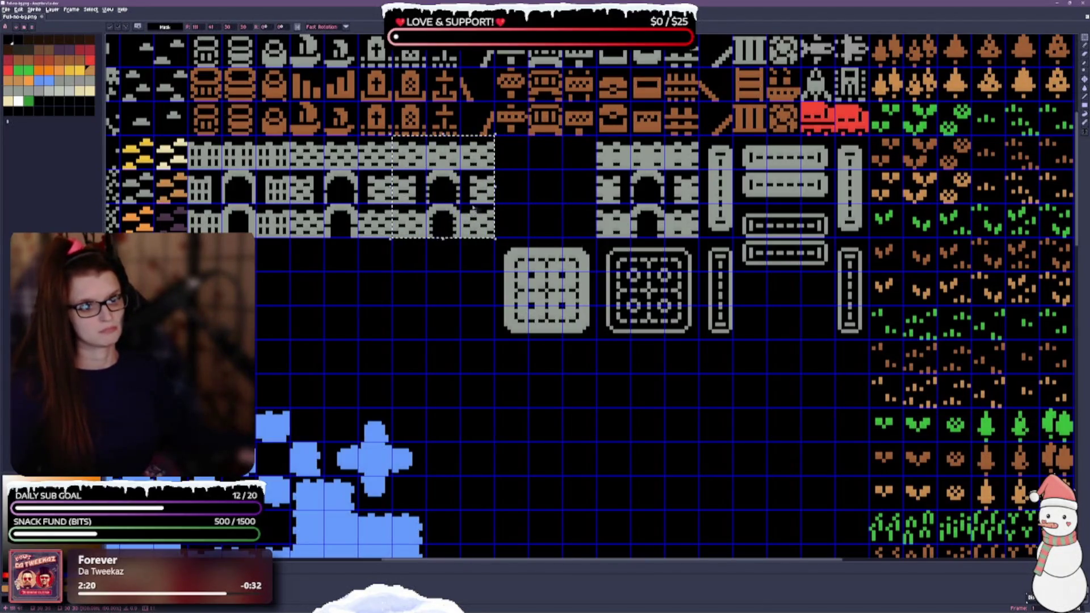
pyautogui.moveTo(484, 294); pyautogui.dragTo(429, 328)
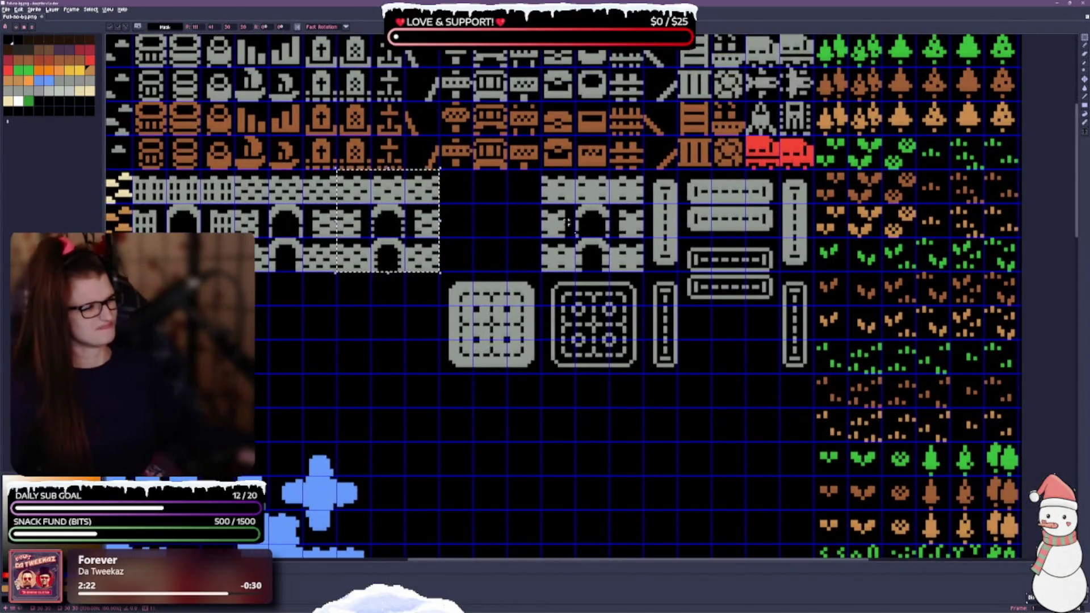
pyautogui.moveTo(542, 170)
pyautogui.mouseDown()
pyautogui.moveTo(615, 239)
pyautogui.moveTo(645, 242)
pyautogui.moveTo(645, 275)
pyautogui.mouseUp()
pyautogui.moveTo(570, 212); pyautogui.dragTo(502, 211)
pyautogui.hotkey('ctrl', 'd')
# Raise the grey grid tile up beside the castle walls and drop it.
pyautogui.moveTo(438, 271)
pyautogui.mouseDown()
pyautogui.moveTo(476, 308)
pyautogui.moveTo(511, 375)
pyautogui.moveTo(543, 378)
pyautogui.moveTo(596, 329)
pyautogui.moveTo(631, 260)
pyautogui.mouseUp()
pyautogui.hotkey('ctrl', 'd')
pyautogui.moveTo(706, 382); pyautogui.dragTo(644, 379)
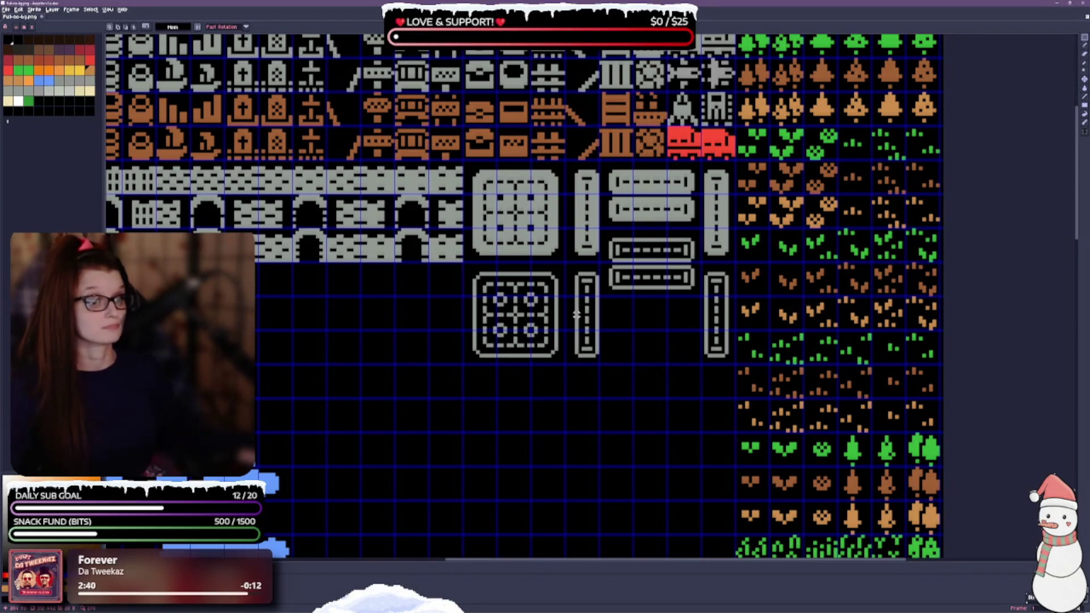
# Move the two horizontal bar tiles down one row, then lower the bottom bar again.
pyautogui.moveTo(394, 337)
pyautogui.mouseDown()
pyautogui.moveTo(582, 297)
pyautogui.moveTo(480, 302)
pyautogui.mouseUp()
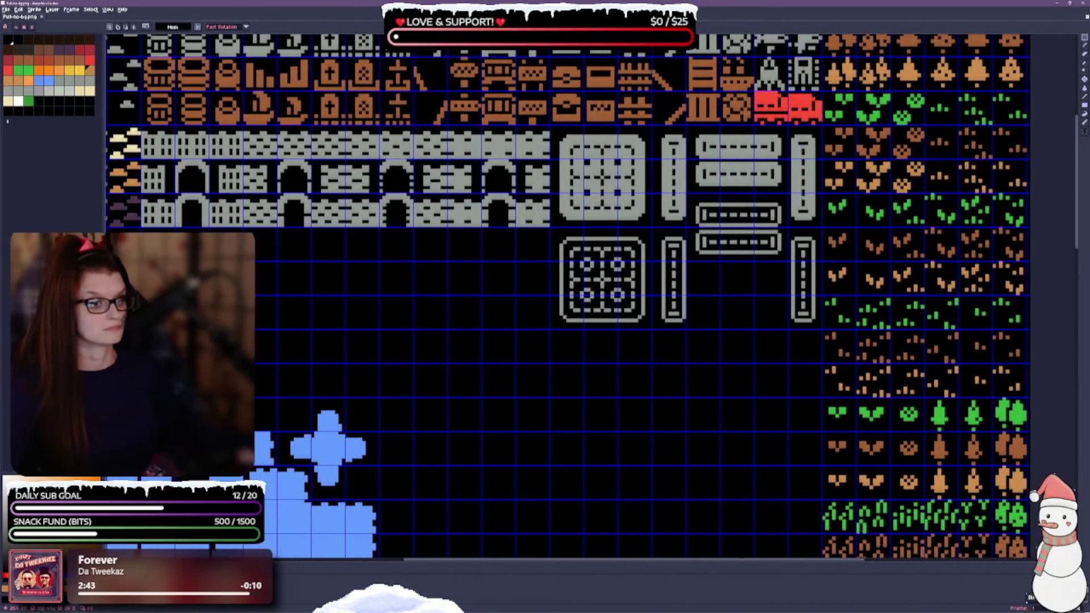
pyautogui.moveTo(691, 197)
pyautogui.mouseDown()
pyautogui.moveTo(755, 260)
pyautogui.moveTo(788, 261)
pyautogui.moveTo(749, 282)
pyautogui.moveTo(749, 334)
pyautogui.mouseUp()
pyautogui.moveTo(720, 368); pyautogui.dragTo(565, 329)
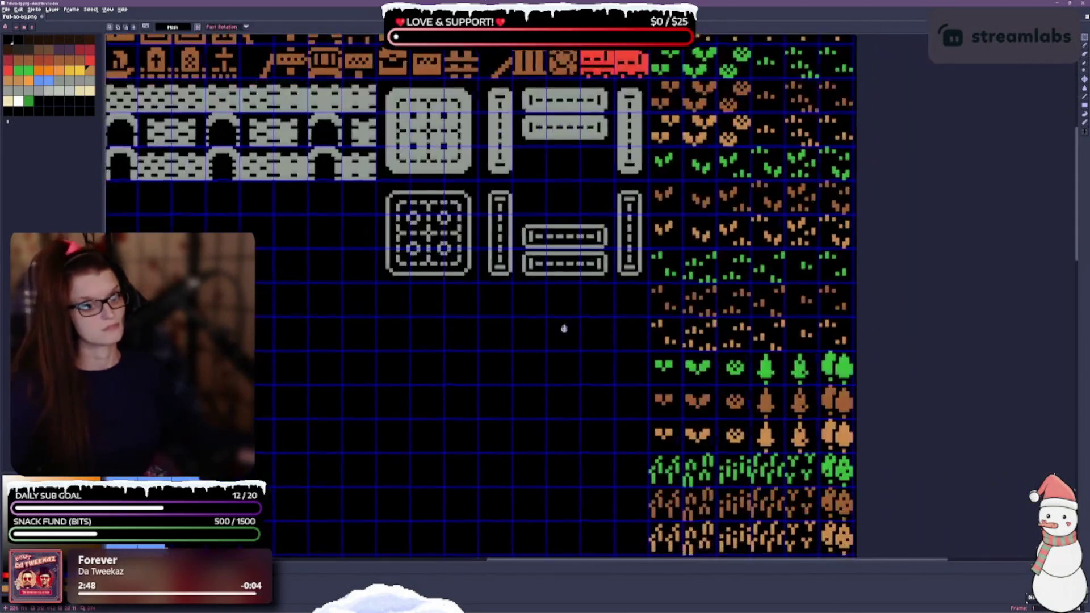
pyautogui.moveTo(506, 109)
pyautogui.mouseDown()
pyautogui.moveTo(575, 147)
pyautogui.moveTo(611, 149)
pyautogui.mouseUp()
pyautogui.moveTo(565, 115); pyautogui.dragTo(565, 149)
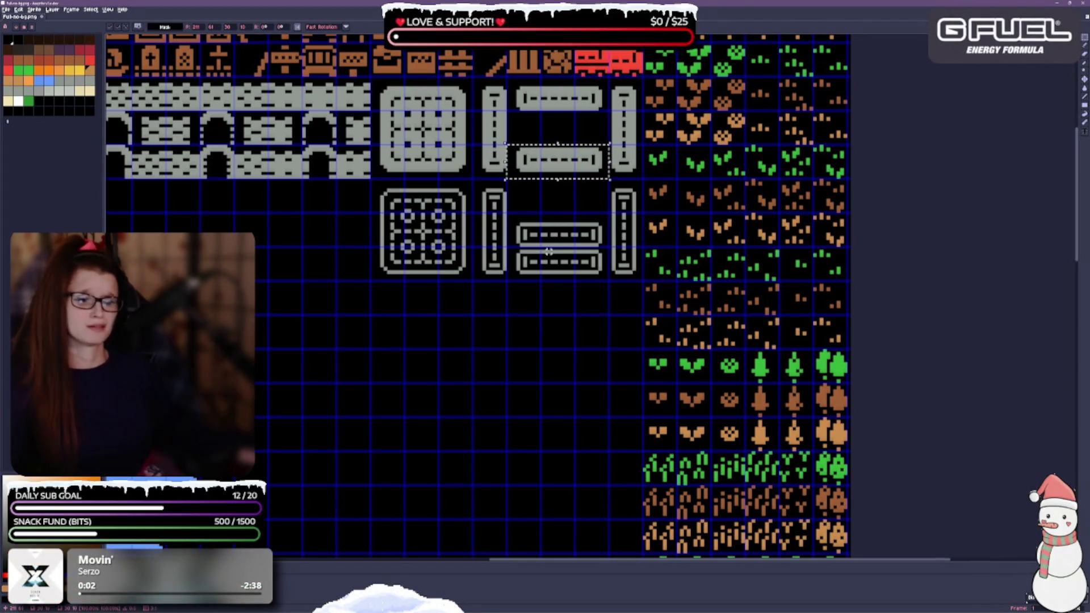
pyautogui.hotkey('ctrl', 'd')
# Raise the lower-middle bar tile one cell into line, deselect, and save the tileset.
pyautogui.moveTo(505, 211)
pyautogui.mouseDown()
pyautogui.moveTo(577, 249)
pyautogui.moveTo(610, 249)
pyautogui.mouseUp()
pyautogui.press('Up')
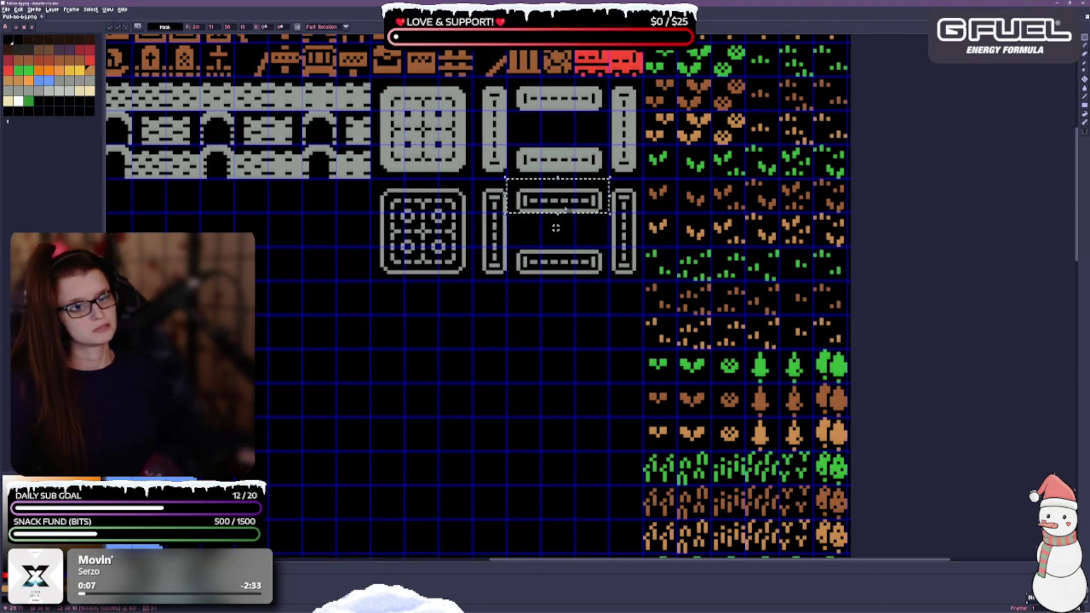
pyautogui.hotkey('ctrl', 'd')
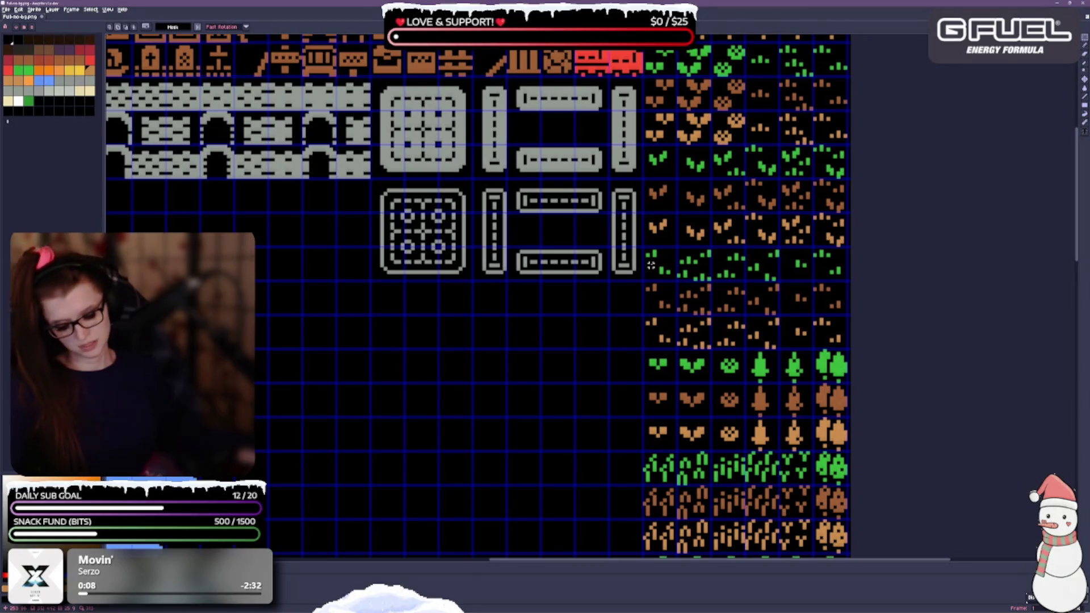
pyautogui.hotkey('ctrl', 's')
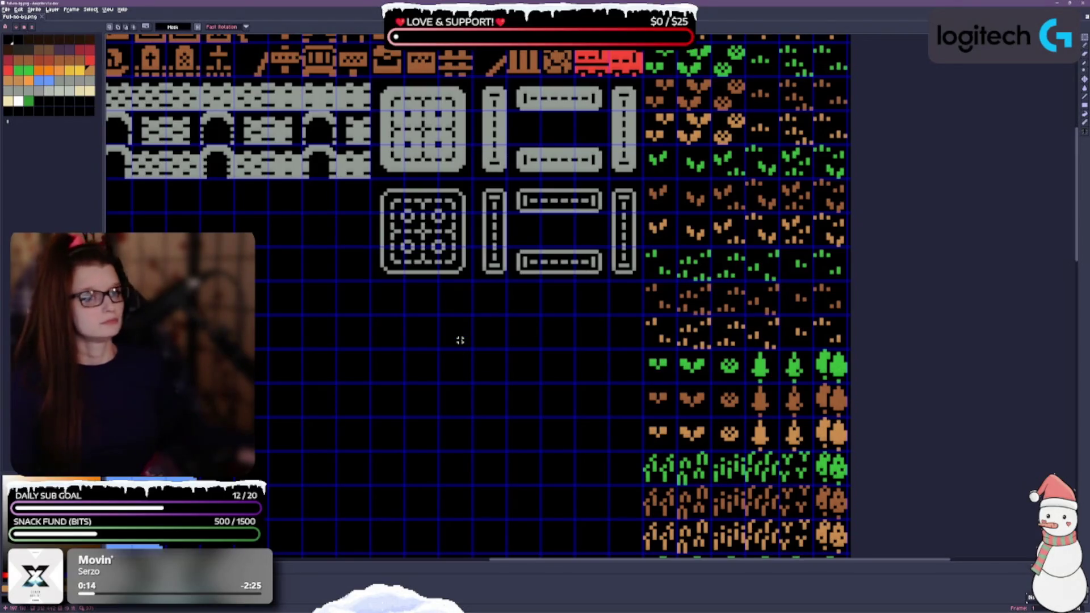
pyautogui.scroll(-1, 477, 340)
pyautogui.moveTo(510, 263); pyautogui.dragTo(613, 270)
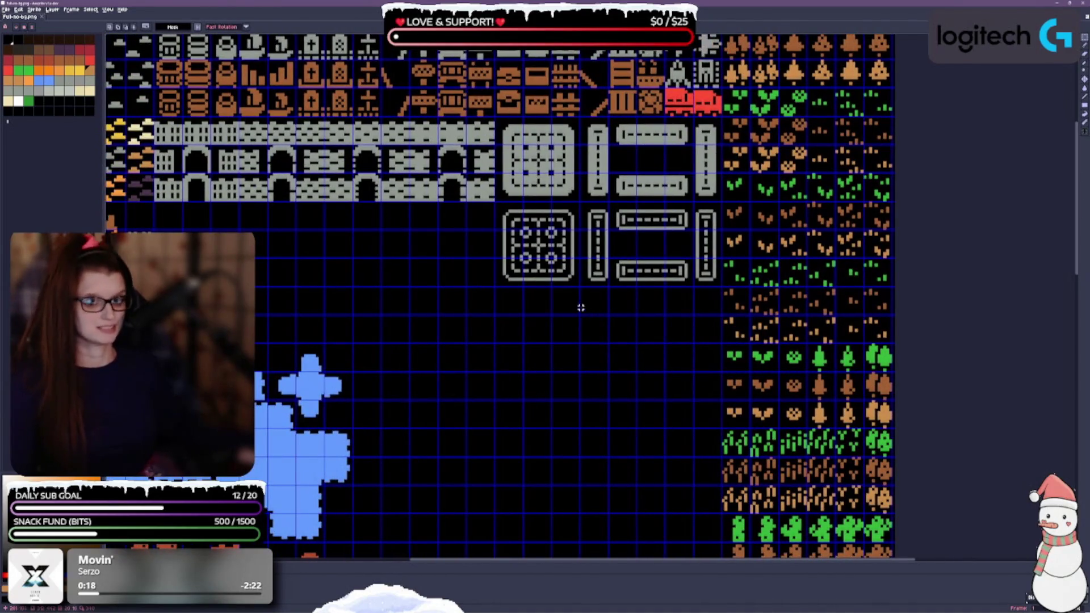
pyautogui.moveTo(447, 368); pyautogui.dragTo(621, 345)
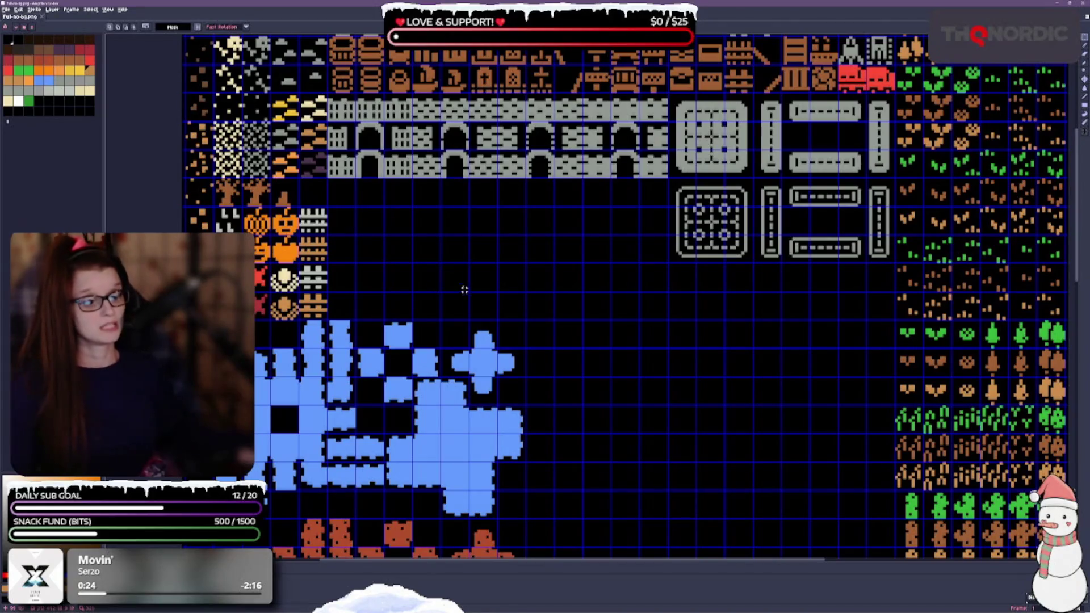
pyautogui.moveTo(464, 290); pyautogui.dragTo(455, 158)
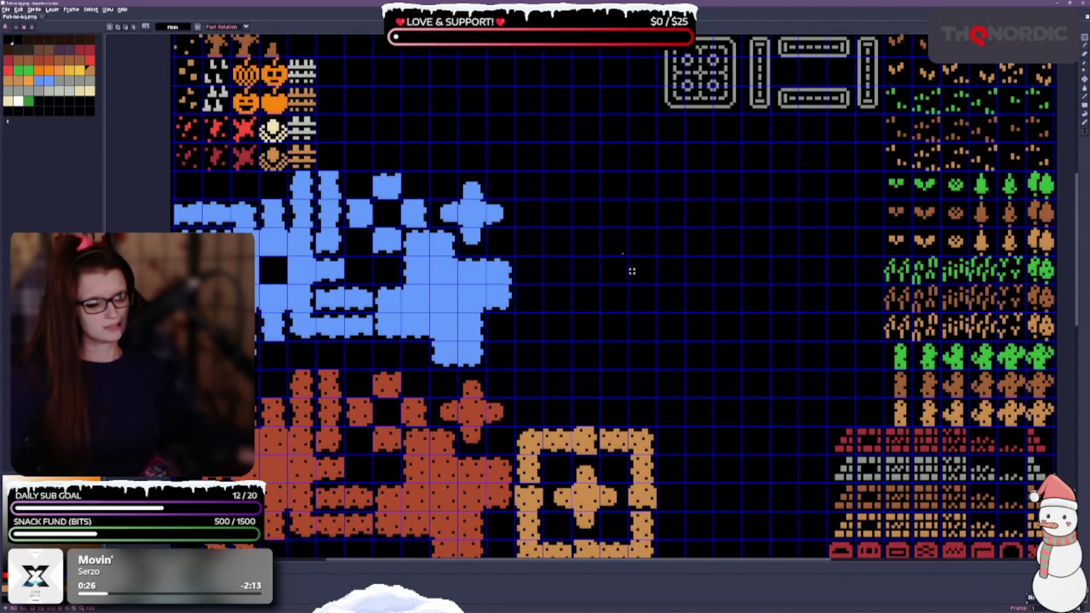
pyautogui.moveTo(632, 272); pyautogui.dragTo(624, 162)
pyautogui.scroll(-4, 647, 321)
pyautogui.scroll(-3, 644, 351)
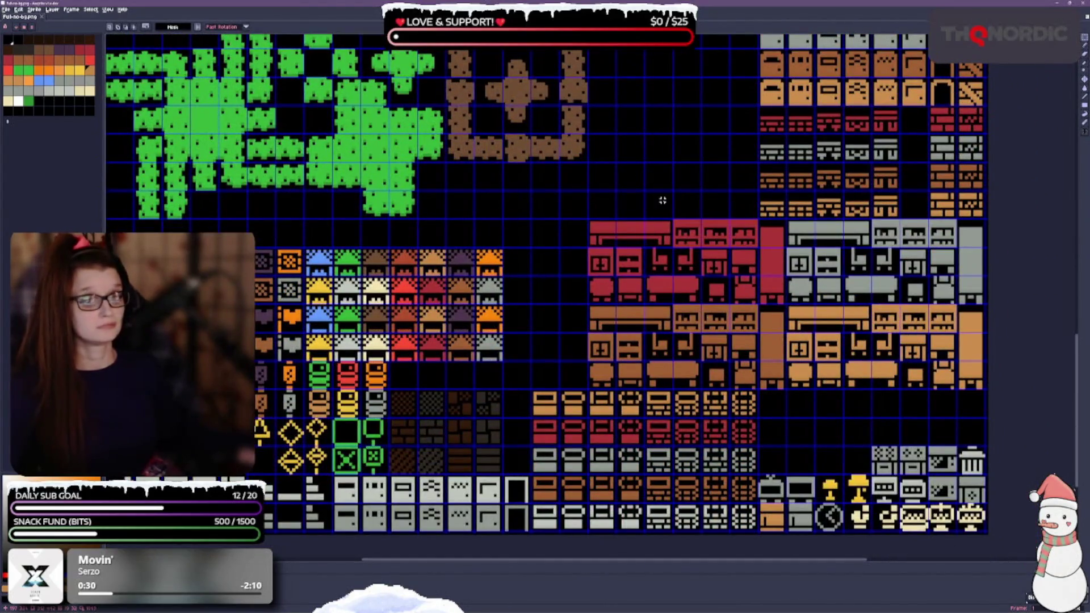
pyautogui.scroll(-2, 647, 238)
pyautogui.scroll(2, 625, 210)
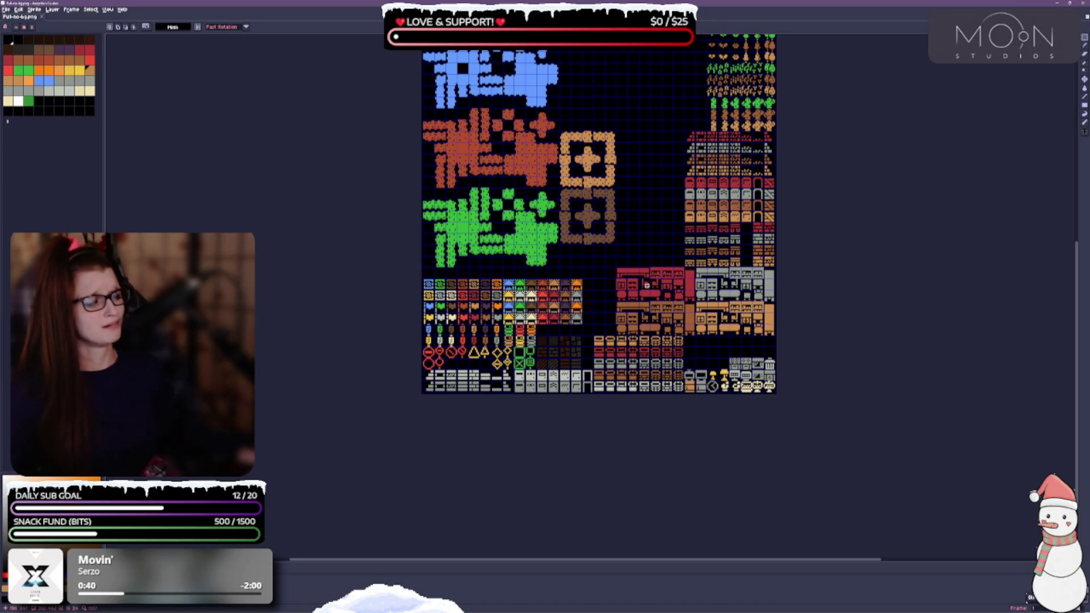
# Drag the multicoloured heart and roof tile block up beneath the green cave tiles.
pyautogui.scroll(5, 647, 285)
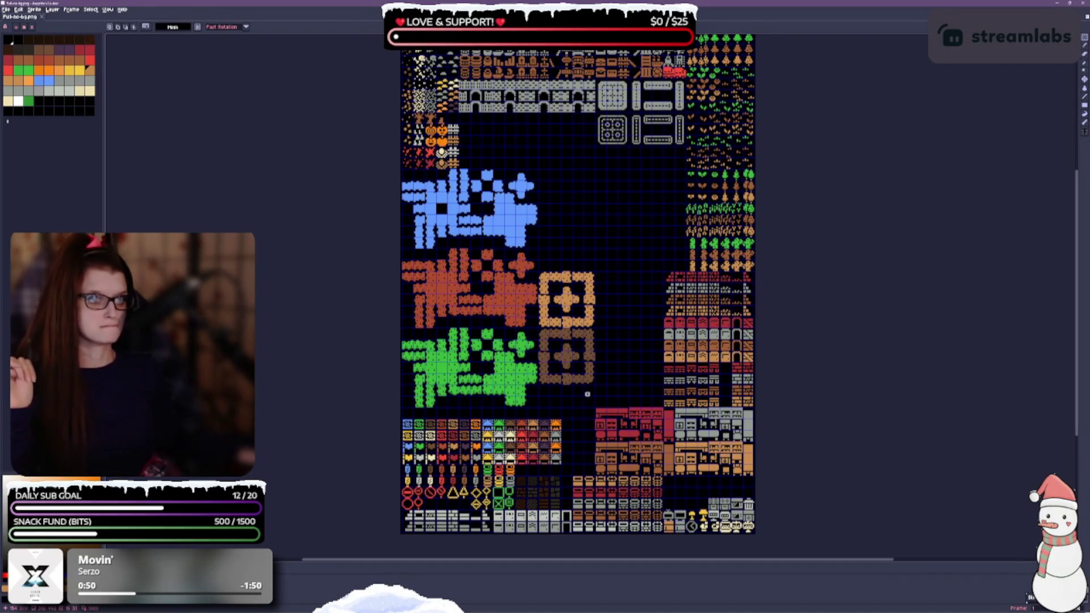
pyautogui.scroll(1, 551, 360)
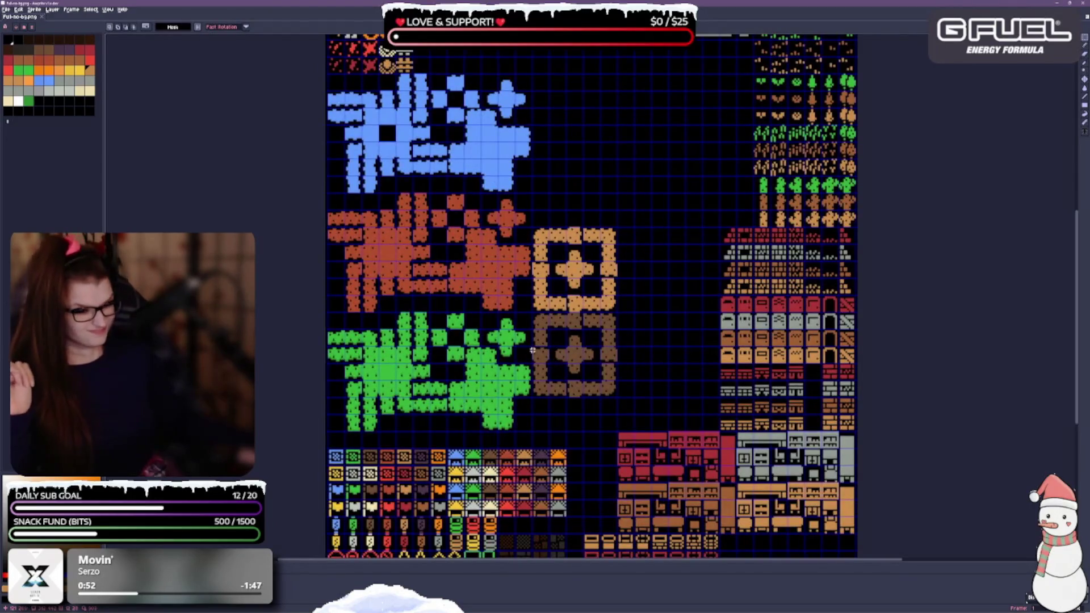
pyautogui.scroll(-2, 389, 369)
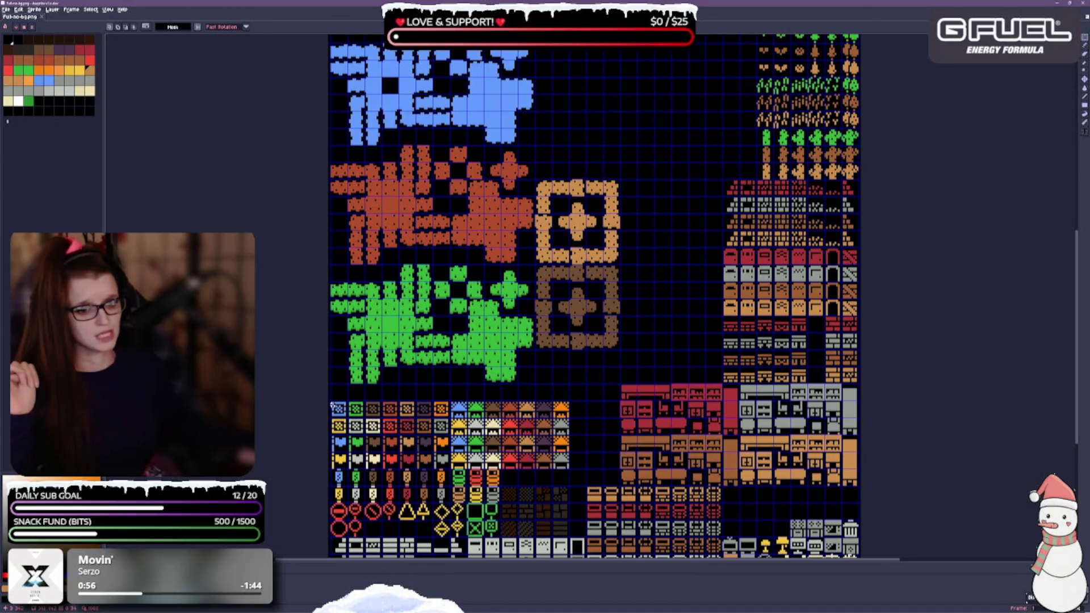
pyautogui.moveTo(330, 400); pyautogui.dragTo(569, 470)
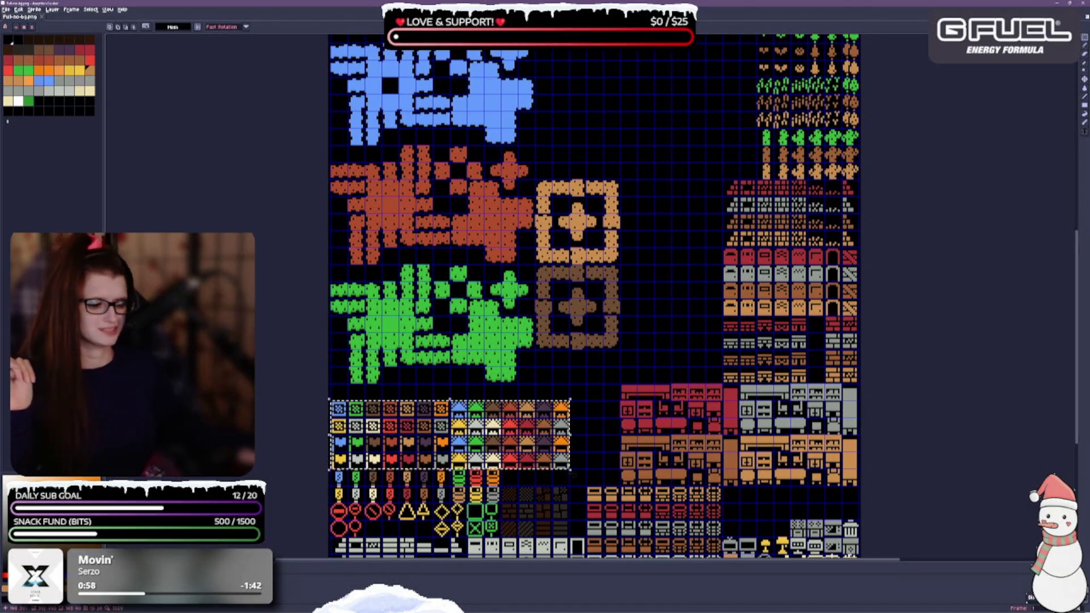
pyautogui.scroll(-2, 655, 297)
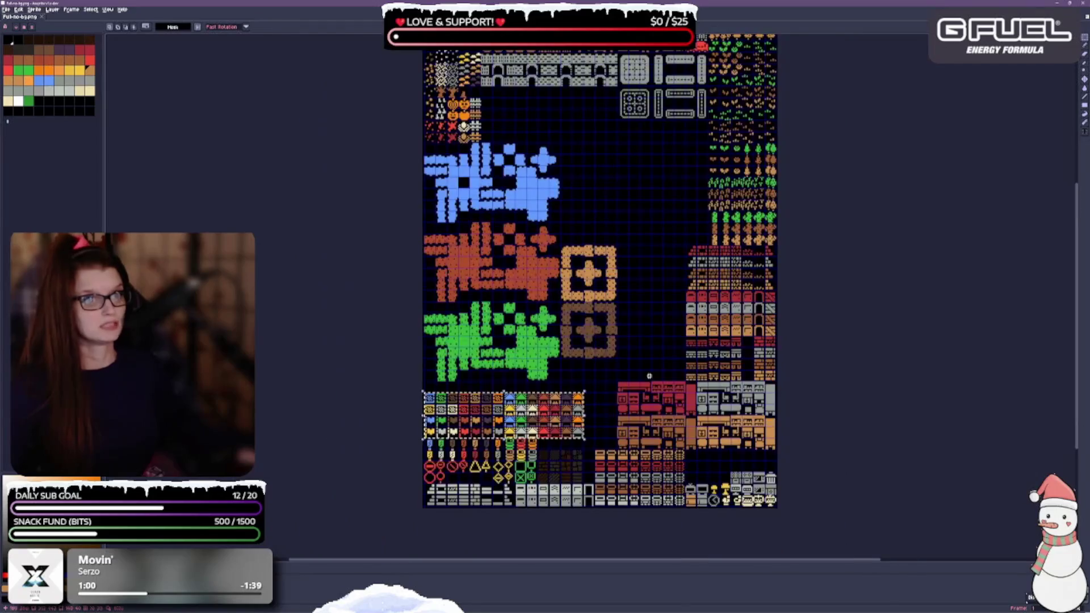
pyautogui.moveTo(504, 416)
pyautogui.mouseDown()
pyautogui.moveTo(591, 276)
pyautogui.moveTo(608, 198)
pyautogui.moveTo(562, 110)
pyautogui.moveTo(563, 243)
pyautogui.moveTo(518, 336)
pyautogui.moveTo(517, 416)
pyautogui.moveTo(504, 405)
pyautogui.mouseUp()
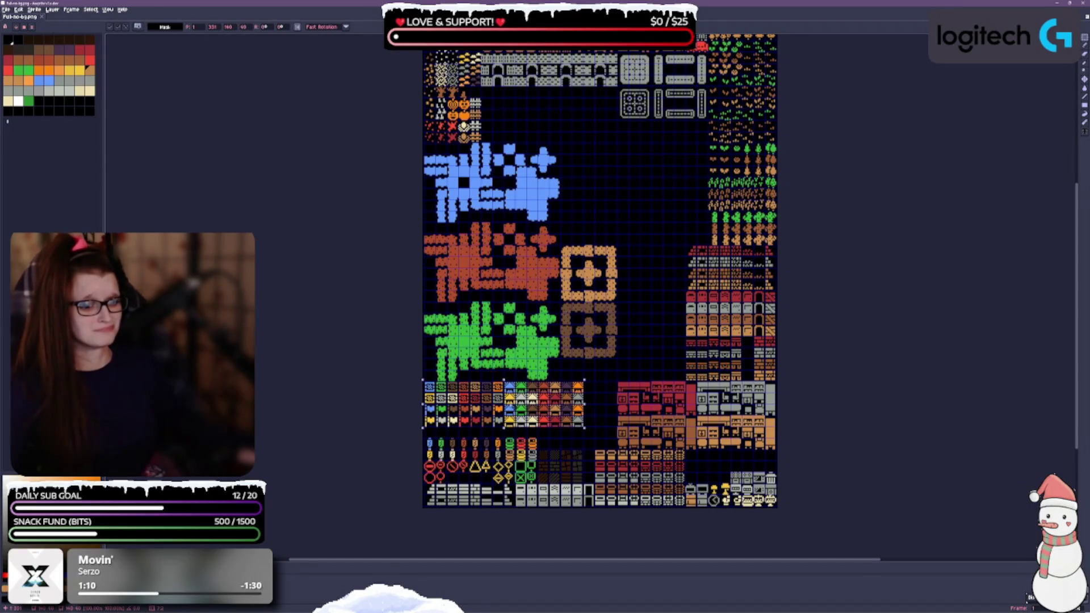
pyautogui.scroll(2, 520, 459)
# Drop the multicoloured block one row lower, leaving a gap, and save the tileset.
pyautogui.scroll(1, 542, 388)
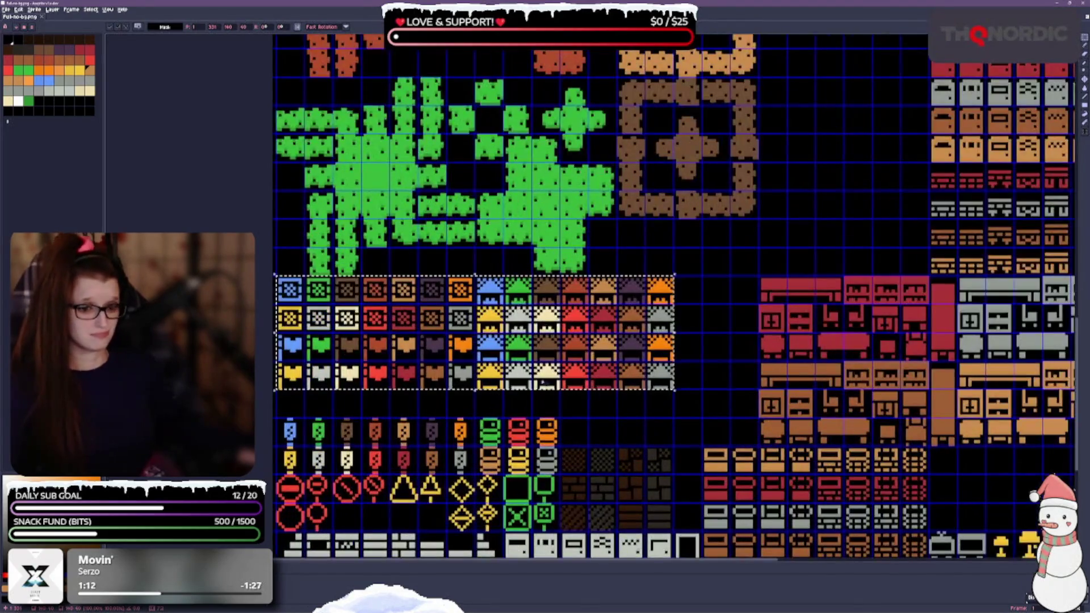
pyautogui.moveTo(404, 353); pyautogui.dragTo(404, 379)
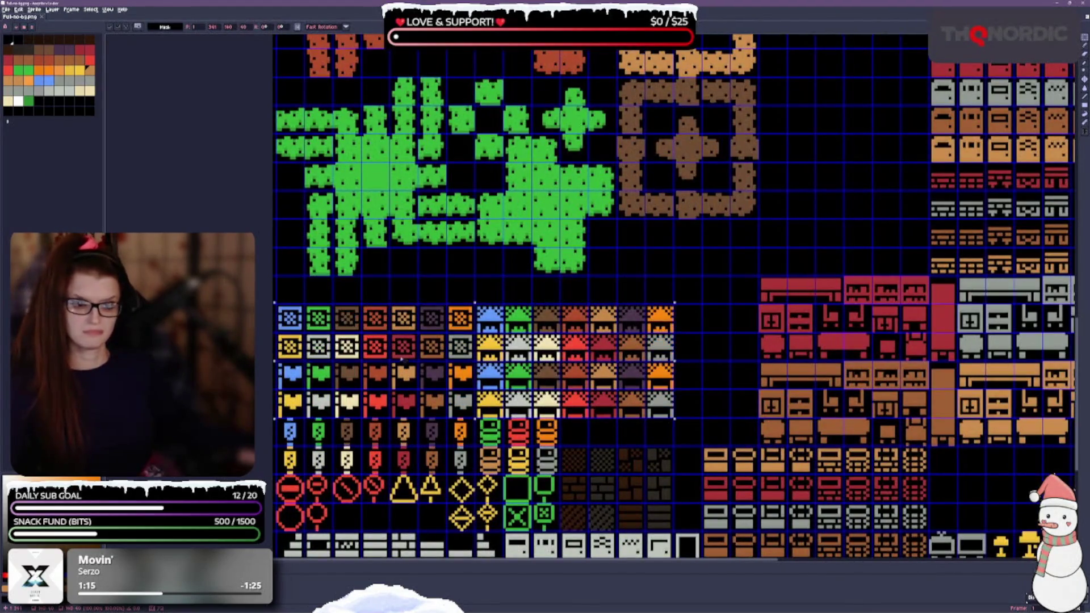
pyautogui.click(620, 290)
pyautogui.hotkey('ctrl', 's')
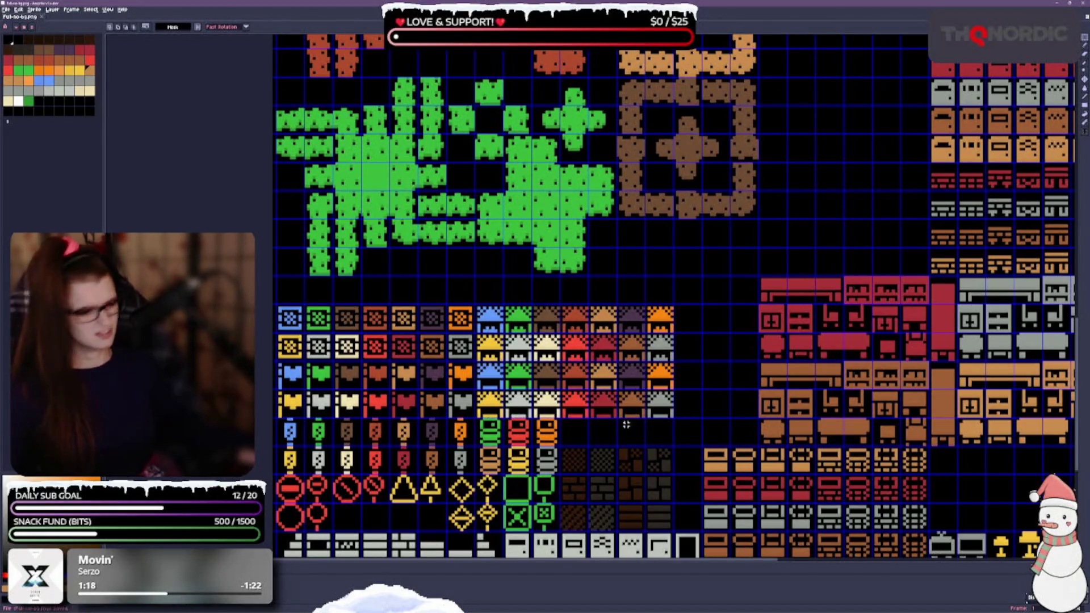
pyautogui.scroll(-1, 620, 422)
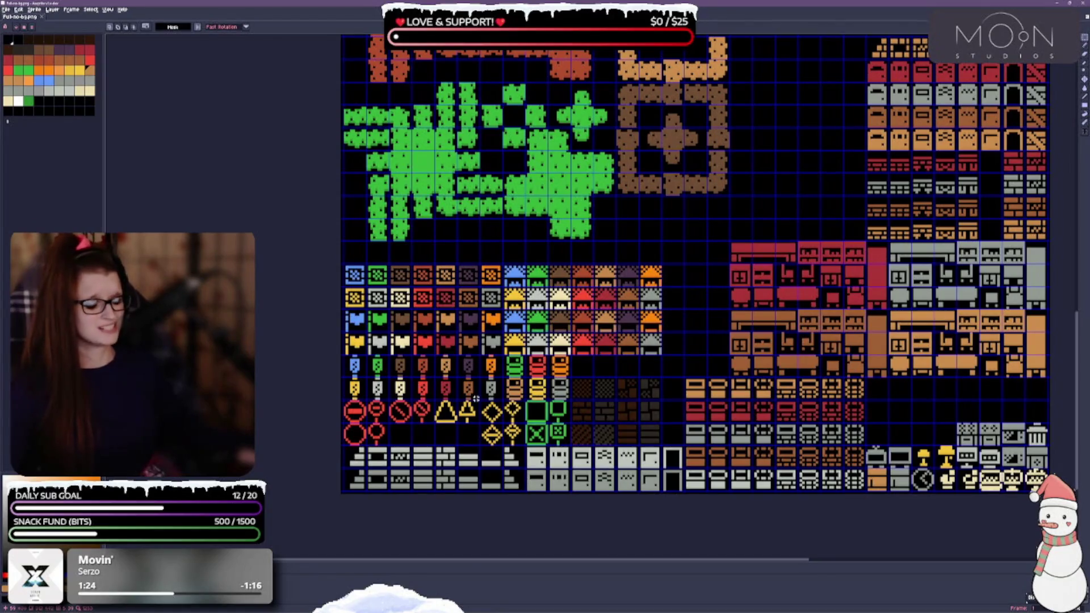
pyautogui.moveTo(786, 278); pyautogui.dragTo(623, 270)
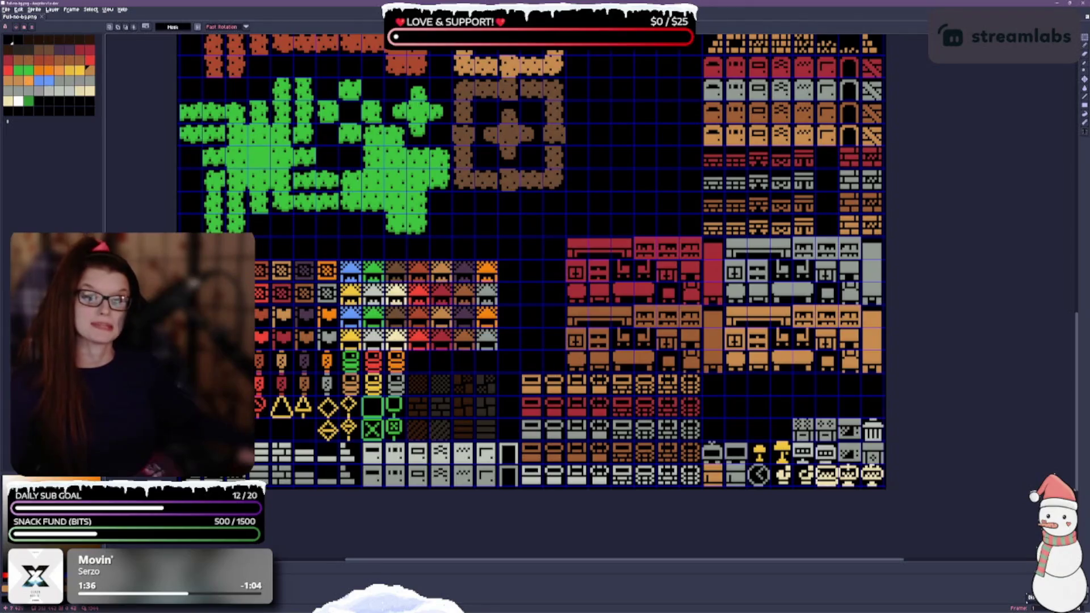
pyautogui.scroll(5, 598, 275)
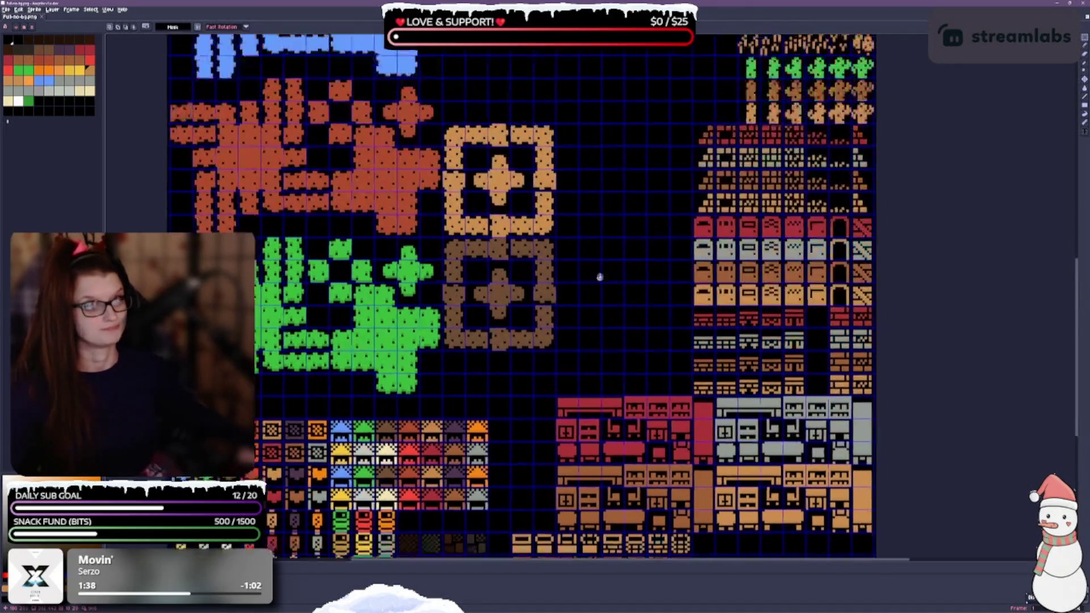
pyautogui.scroll(10, 573, 299)
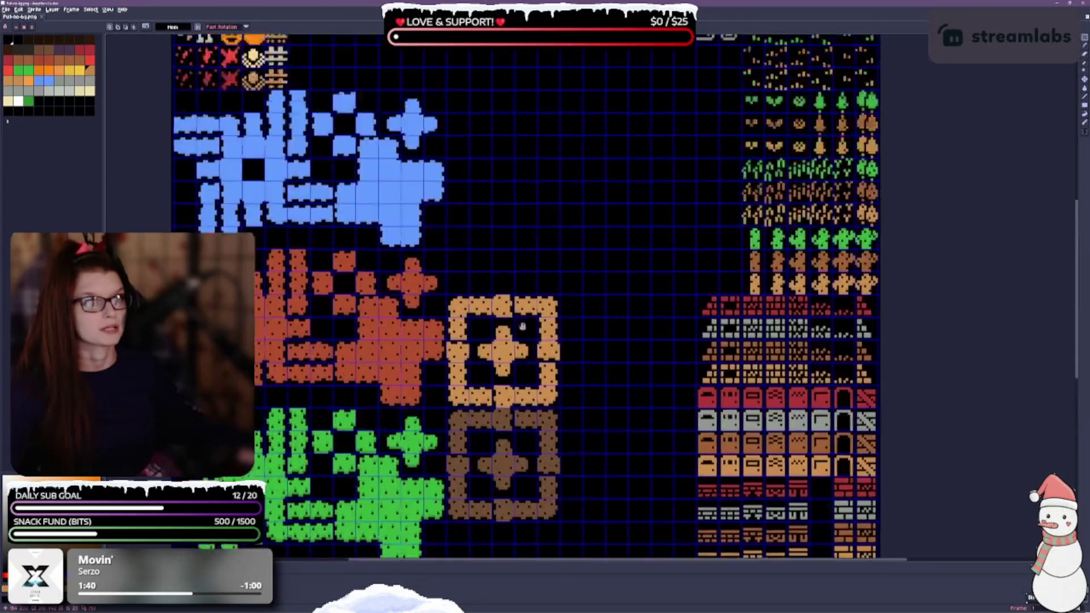
pyautogui.scroll(-1, 436, 329)
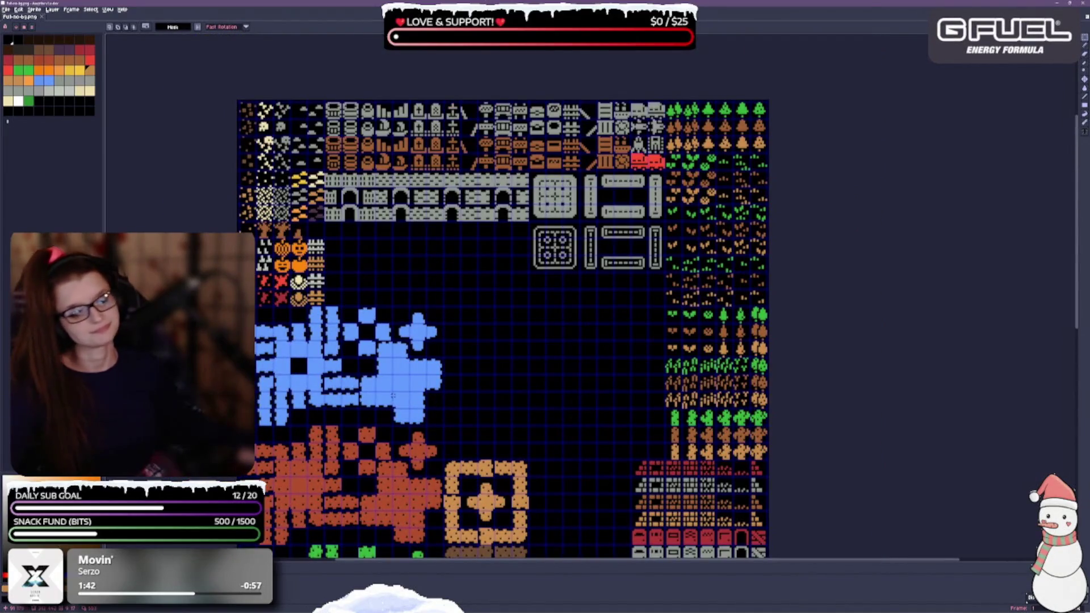
pyautogui.moveTo(372, 454); pyautogui.dragTo(437, 237)
pyautogui.scroll(-1, 452, 379)
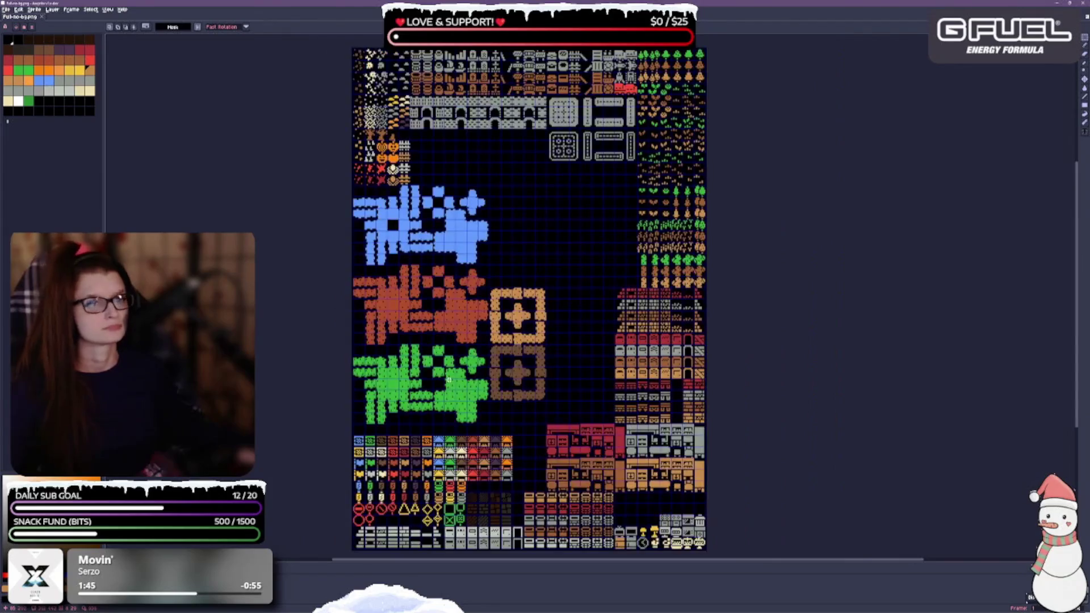
pyautogui.moveTo(456, 392); pyautogui.dragTo(447, 342)
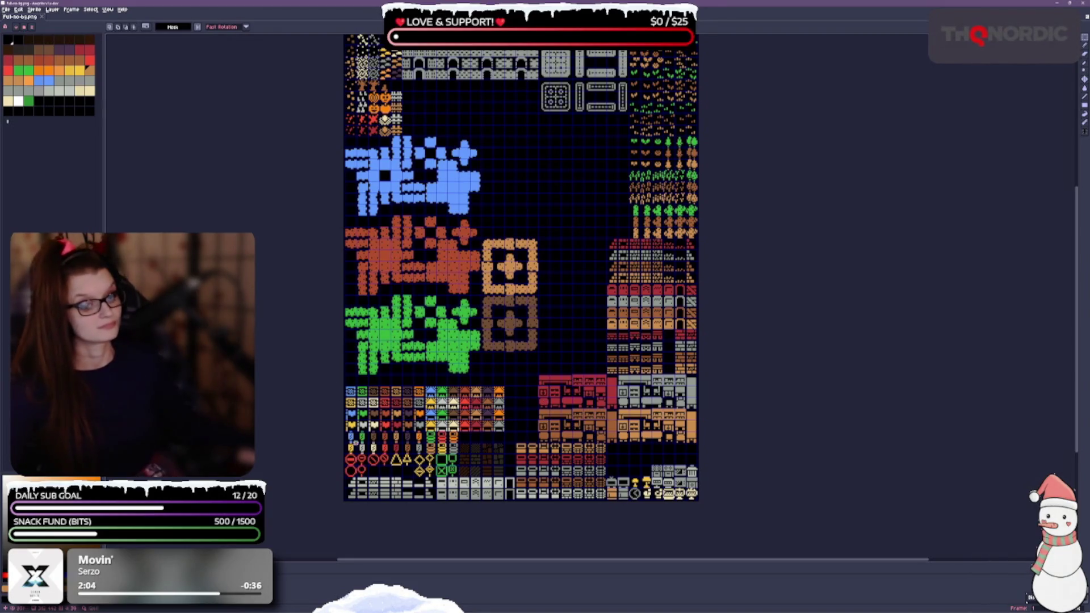
pyautogui.scroll(1, 370, 478)
pyautogui.scroll(1, 379, 485)
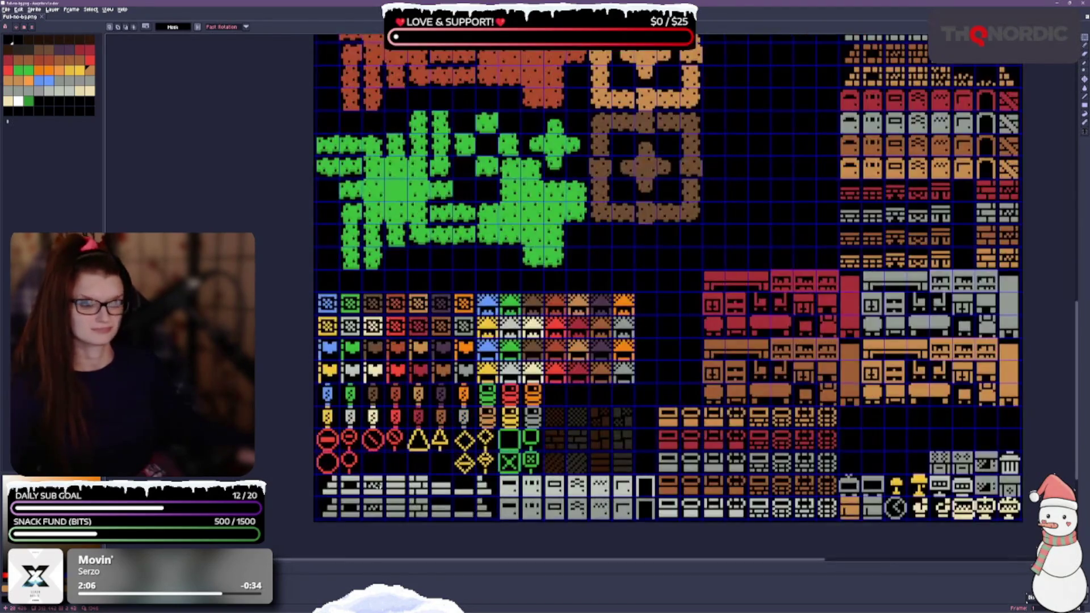
pyautogui.scroll(1, 383, 452)
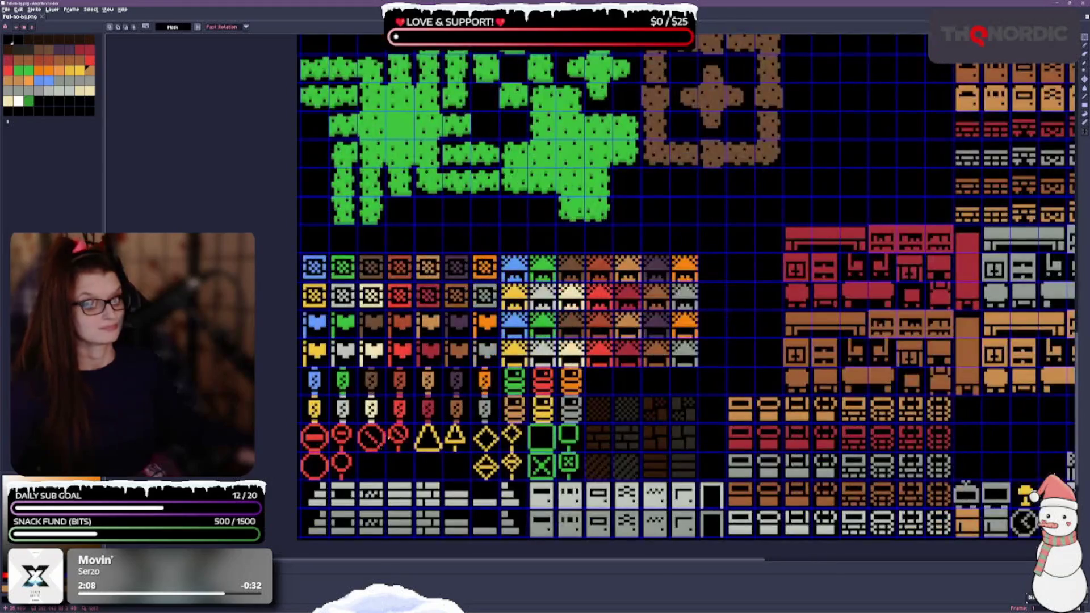
# Move the red slashed-circle tile and shift the triangle, diamond and green tiles left, then save.
pyautogui.moveTo(387, 424)
pyautogui.mouseDown()
pyautogui.moveTo(413, 451)
pyautogui.moveTo(373, 464)
pyautogui.mouseUp()
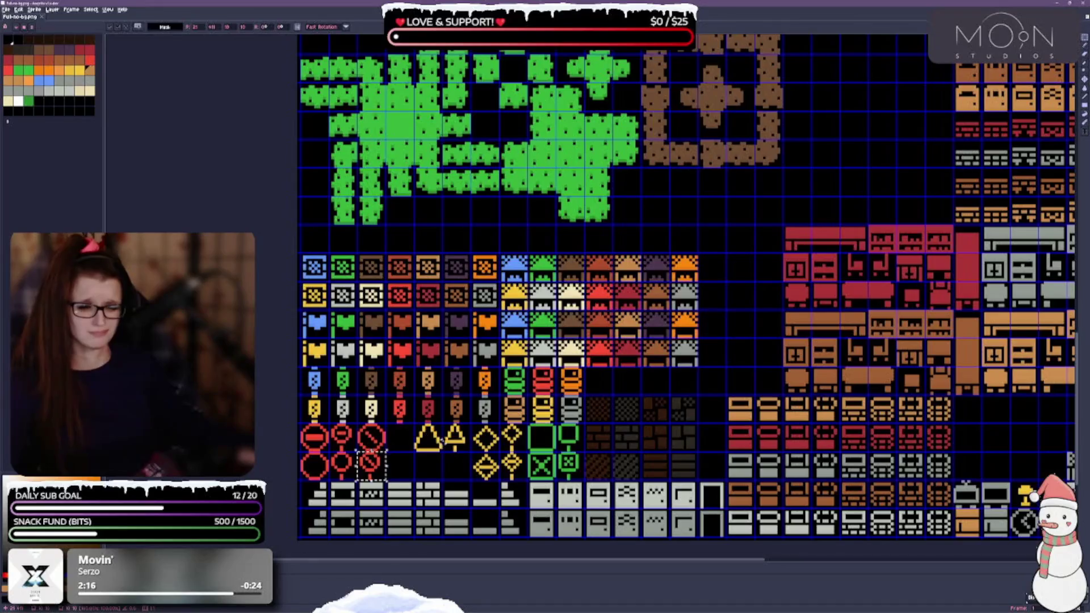
pyautogui.moveTo(412, 422)
pyautogui.mouseDown()
pyautogui.moveTo(445, 454)
pyautogui.moveTo(439, 473)
pyautogui.moveTo(466, 481)
pyautogui.mouseUp()
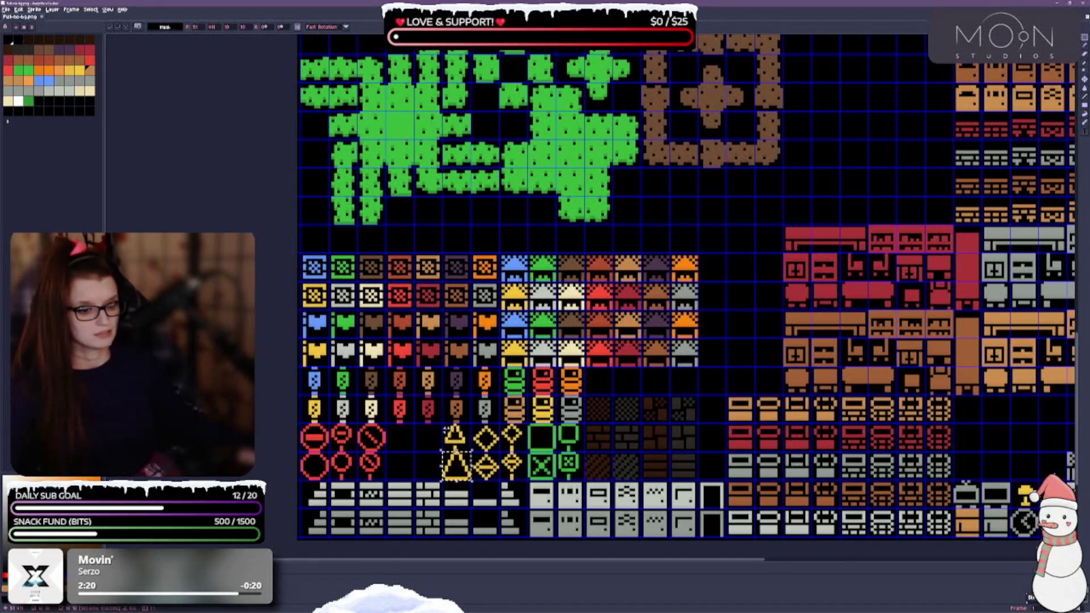
pyautogui.moveTo(444, 424)
pyautogui.mouseDown()
pyautogui.moveTo(531, 481)
pyautogui.moveTo(574, 477)
pyautogui.mouseUp()
pyautogui.moveTo(463, 467); pyautogui.dragTo(406, 468)
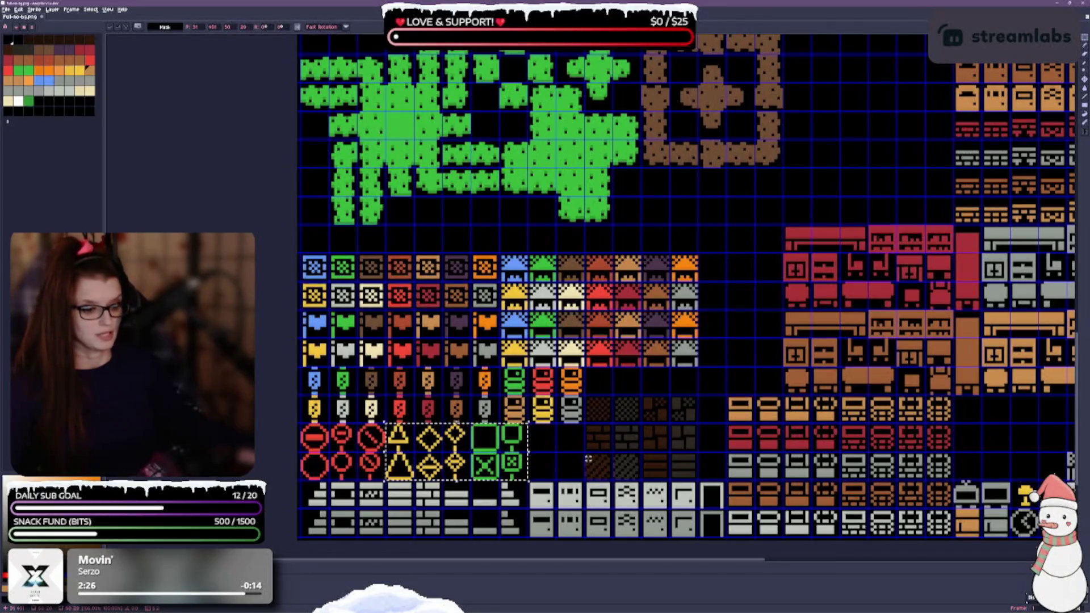
pyautogui.click(744, 450)
pyautogui.hotkey('ctrl', 's')
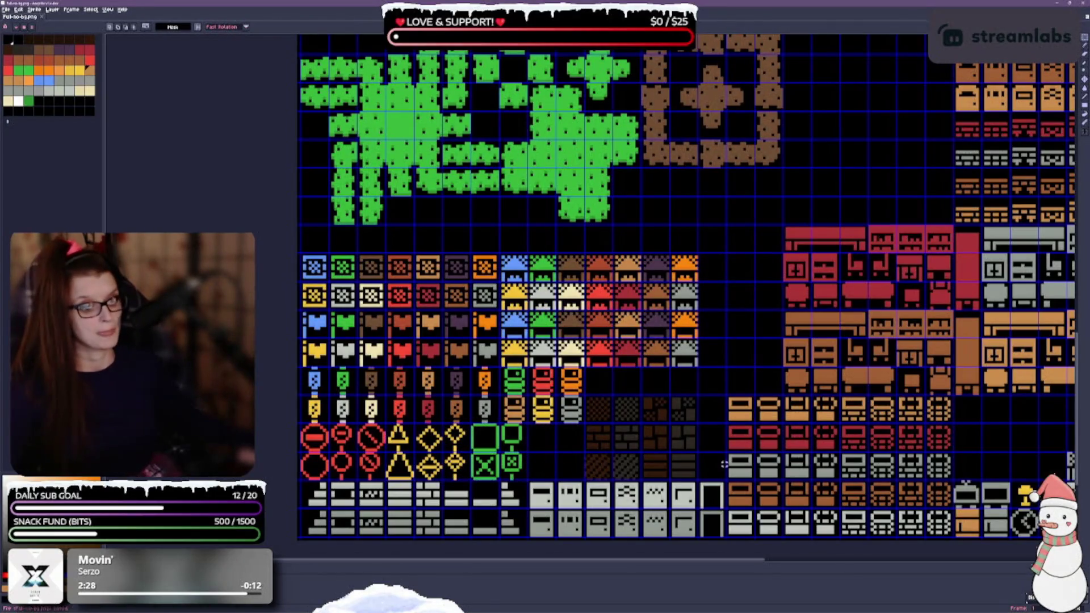
pyautogui.scroll(-1, 418, 352)
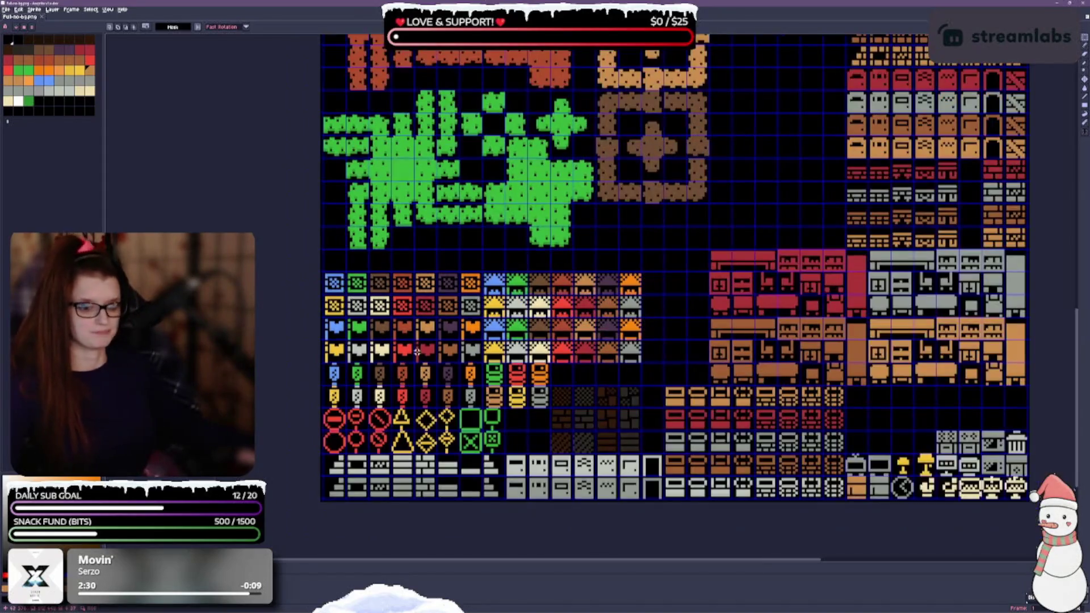
# Zoom and scroll to the sheet's top, then select the orange square frame block.
pyautogui.scroll(-2, 433, 382)
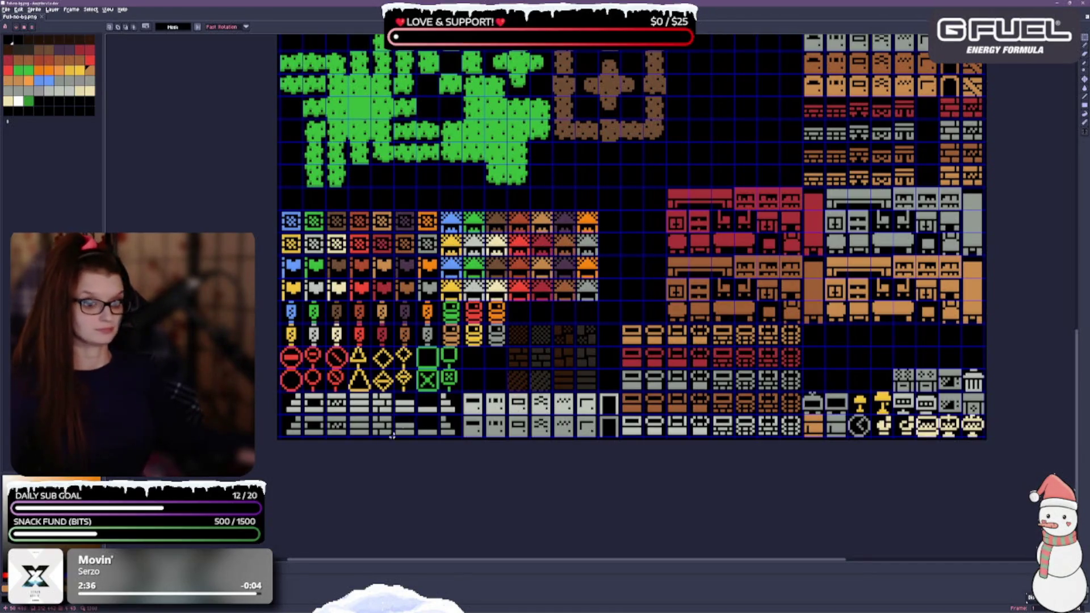
pyautogui.scroll(3, 626, 396)
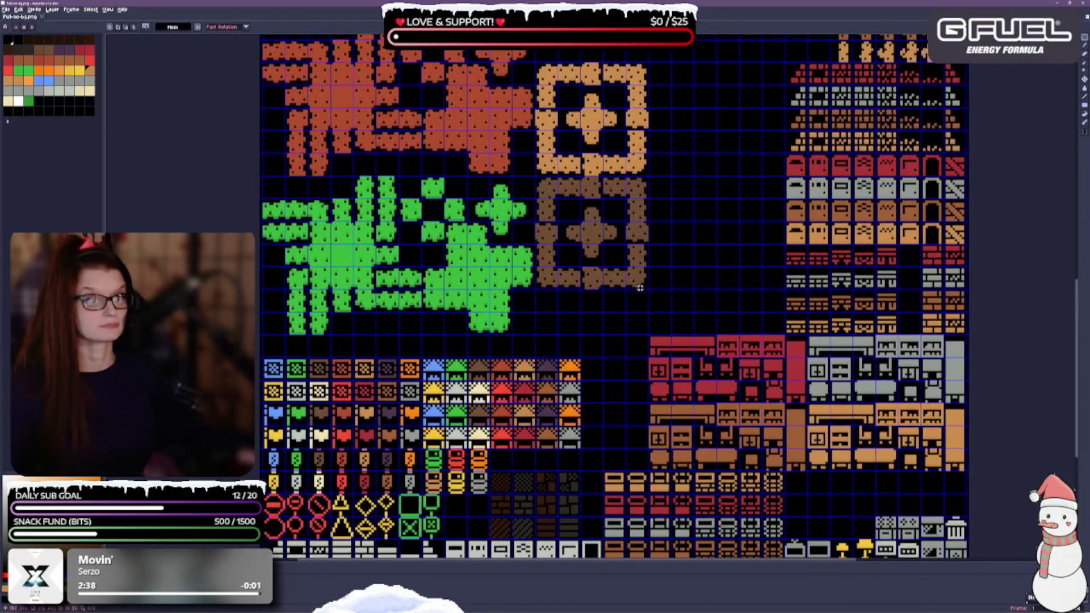
pyautogui.scroll(3, 640, 287)
pyautogui.scroll(-2, 545, 340)
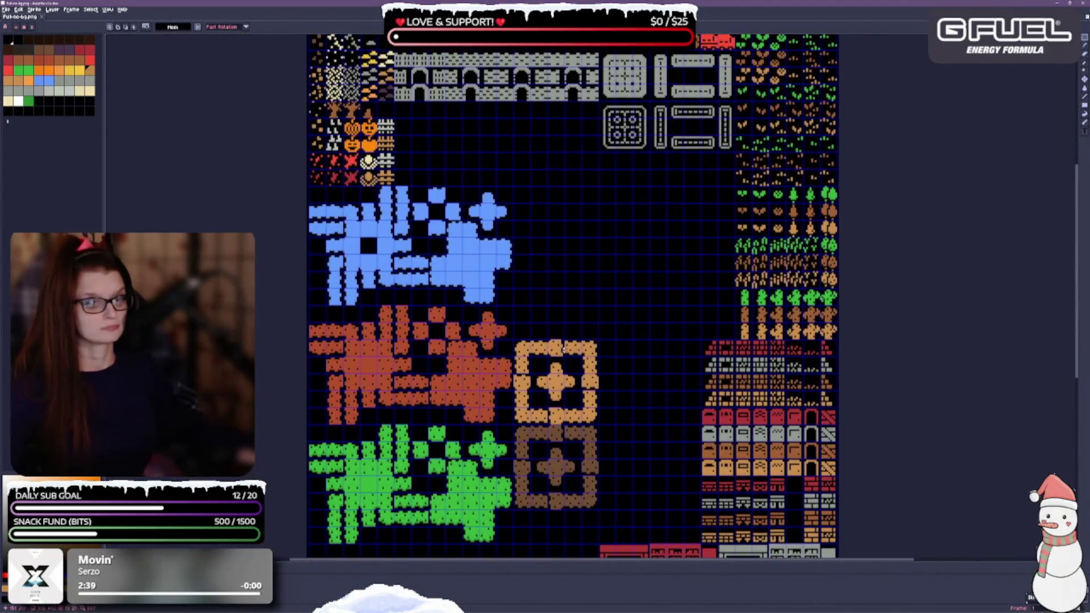
pyautogui.scroll(3, 698, 206)
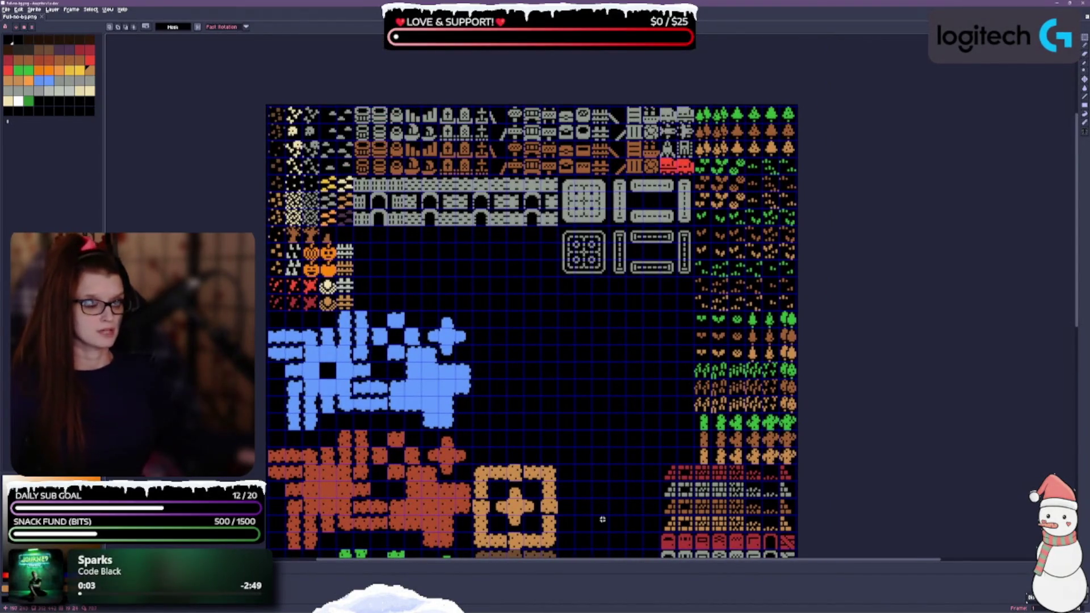
pyautogui.scroll(-2, 573, 388)
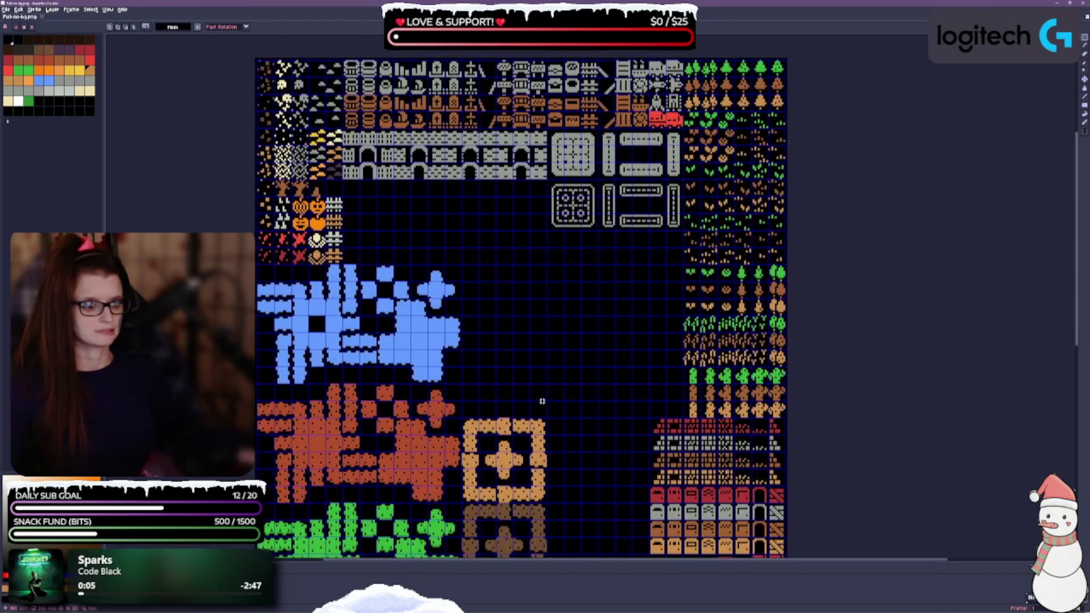
pyautogui.moveTo(461, 433)
pyautogui.mouseDown()
pyautogui.moveTo(531, 489)
pyautogui.moveTo(531, 504)
pyautogui.moveTo(548, 504)
pyautogui.mouseUp()
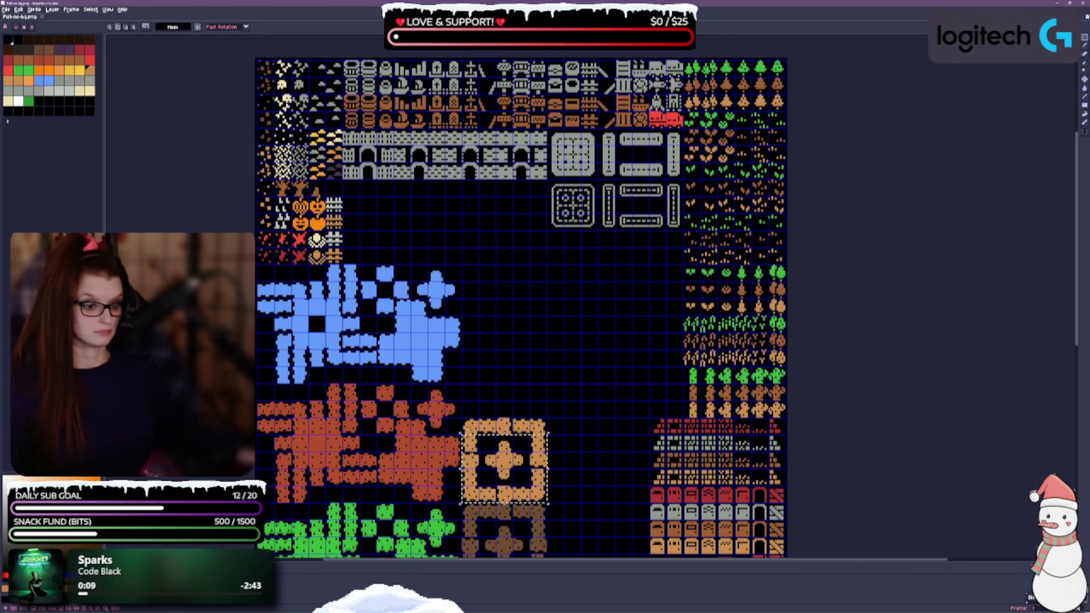
# Move the orange frame block under the stone arches and bring the brown block up near it.
pyautogui.moveTo(463, 419)
pyautogui.mouseDown()
pyautogui.moveTo(547, 435)
pyautogui.moveTo(531, 434)
pyautogui.moveTo(548, 281)
pyautogui.moveTo(445, 196)
pyautogui.moveTo(414, 200)
pyautogui.moveTo(533, 199)
pyautogui.mouseUp()
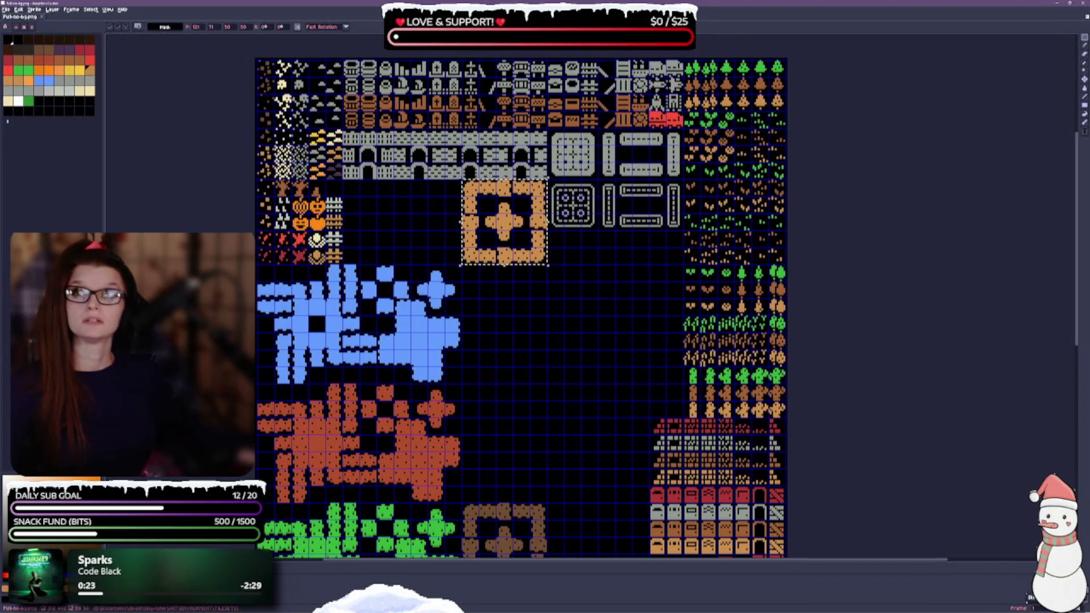
pyautogui.scroll(-3, 547, 426)
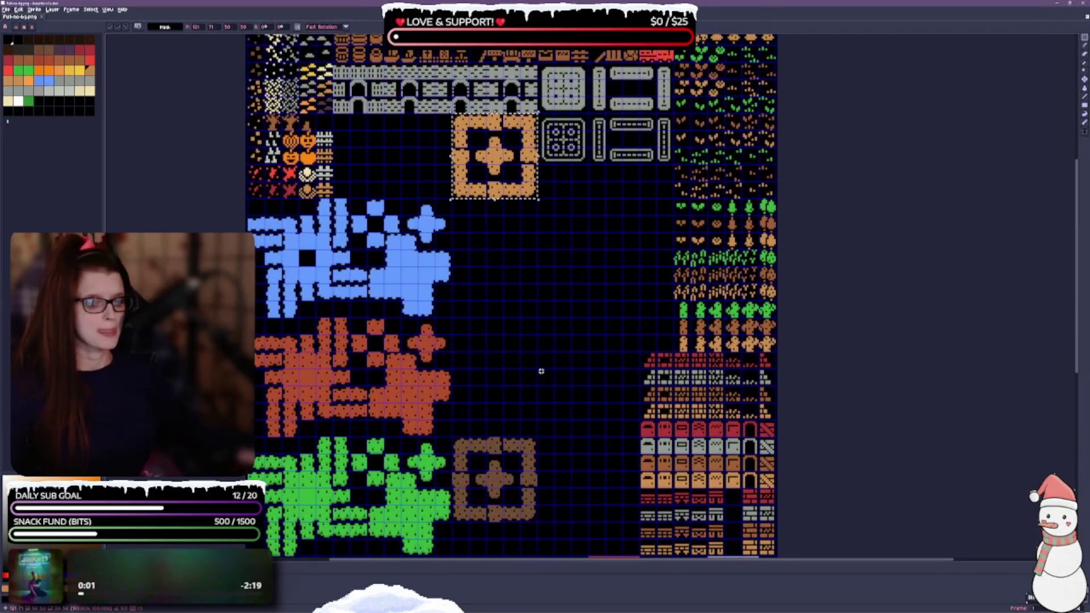
pyautogui.moveTo(461, 444)
pyautogui.mouseDown()
pyautogui.moveTo(523, 524)
pyautogui.moveTo(534, 516)
pyautogui.mouseUp()
pyautogui.hscroll(-3, 554, 374)
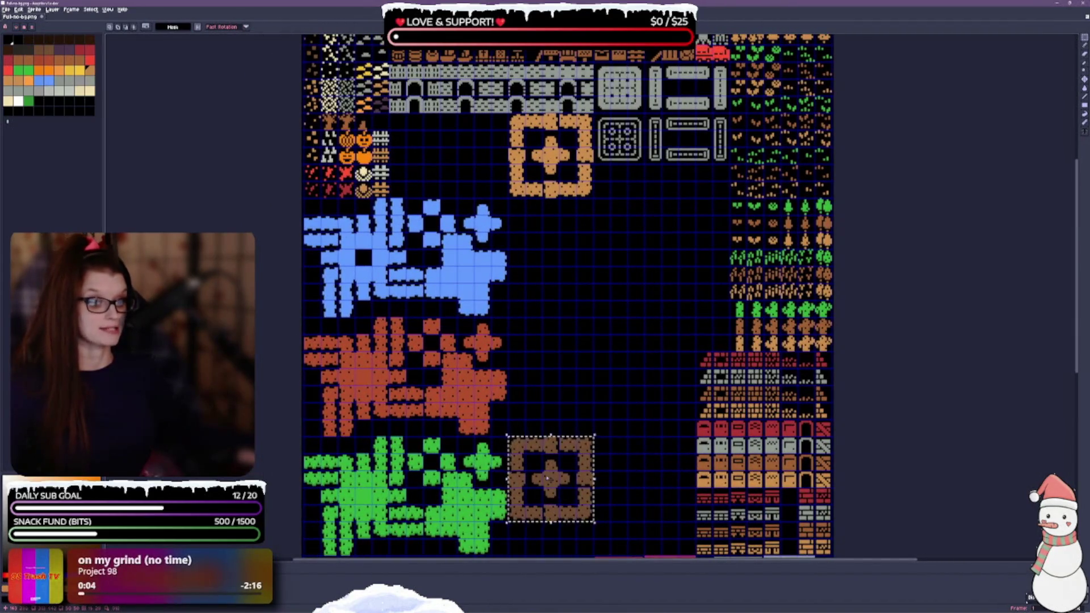
pyautogui.moveTo(545, 441)
pyautogui.mouseDown()
pyautogui.moveTo(462, 167)
pyautogui.moveTo(427, 155)
pyautogui.mouseUp()
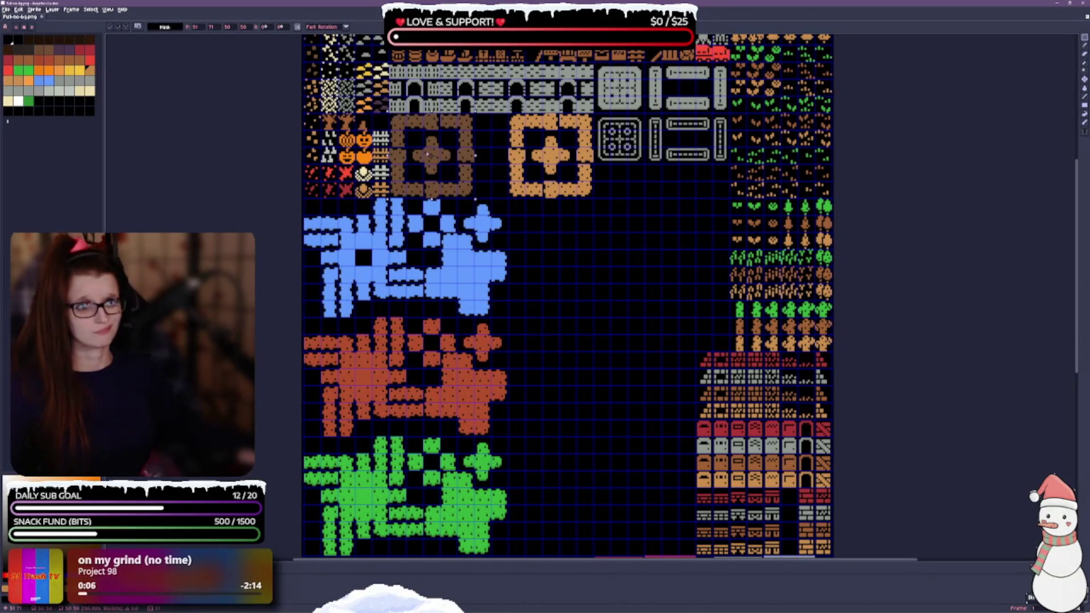
# Nudge the brown frame block right until it sits against the orange block.
pyautogui.scroll(3, 427, 154)
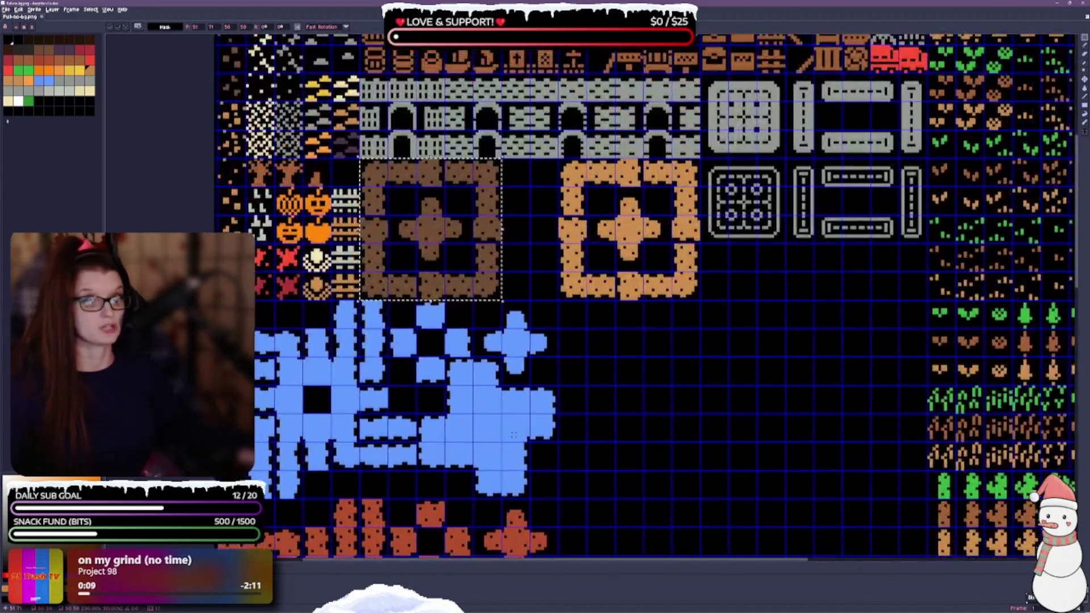
pyautogui.scroll(2, 457, 380)
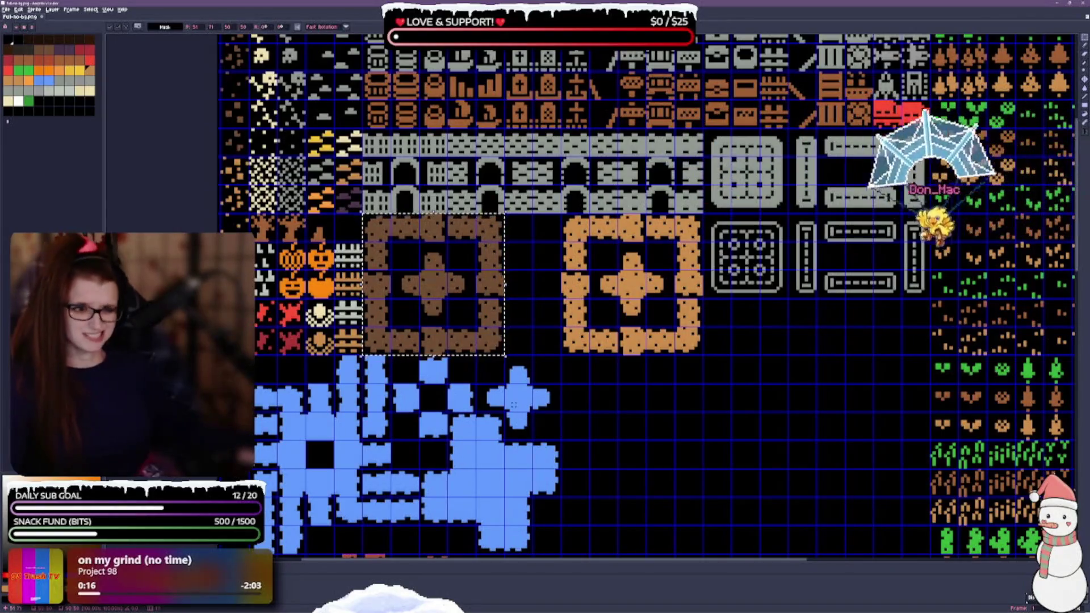
pyautogui.moveTo(476, 345); pyautogui.dragTo(532, 344)
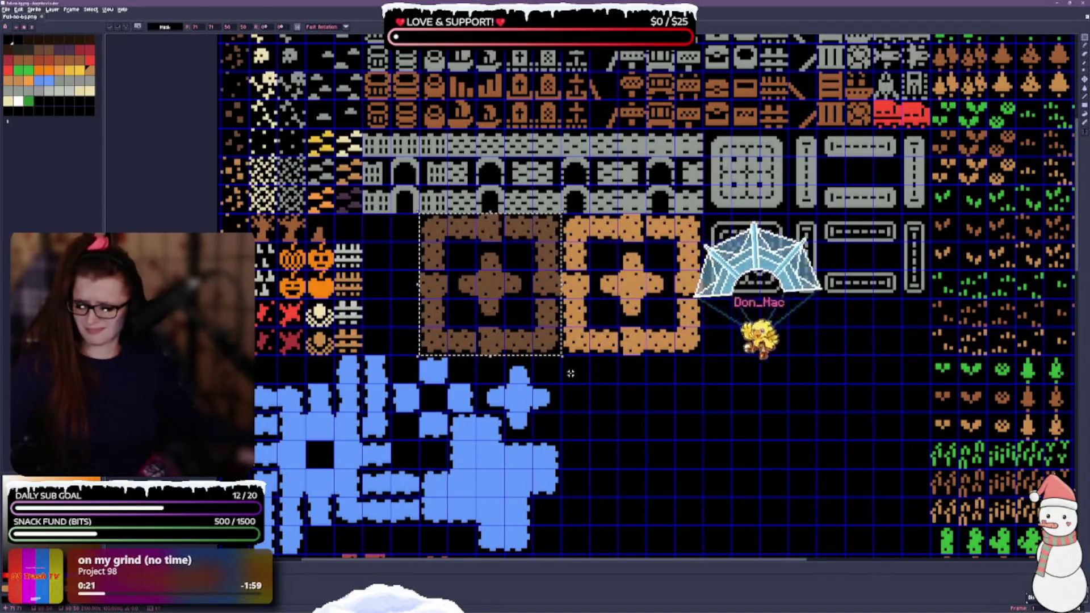
pyautogui.scroll(-1, 682, 363)
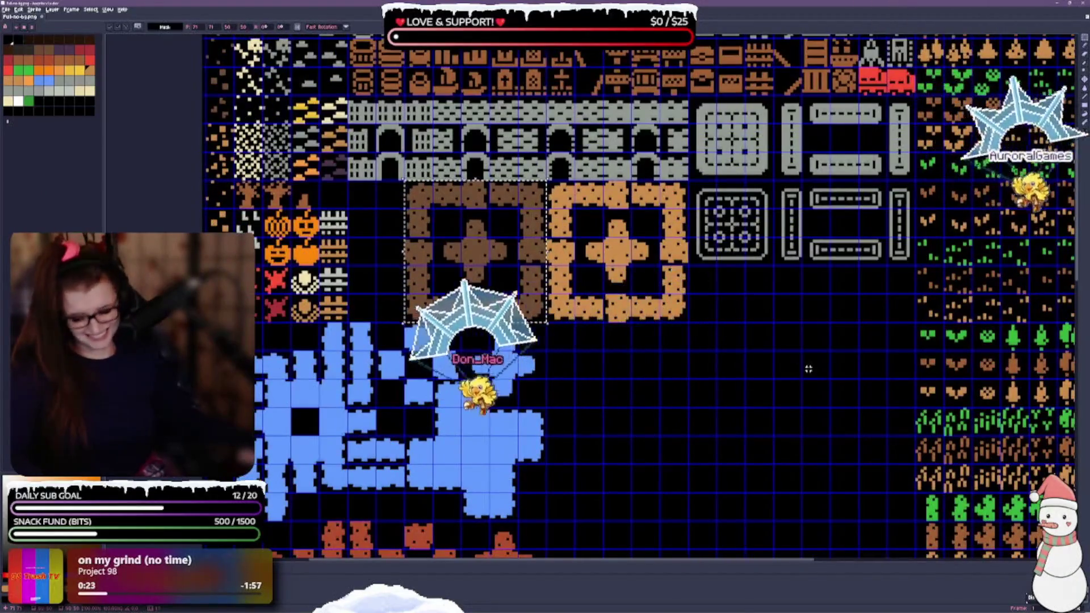
pyautogui.scroll(-1, 720, 408)
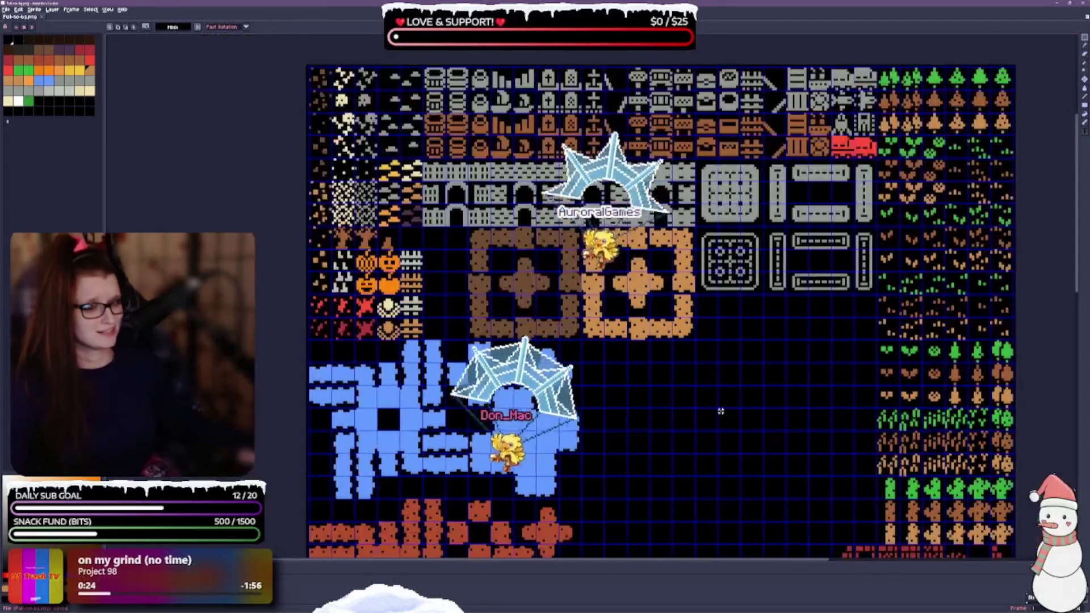
pyautogui.scroll(2, 704, 408)
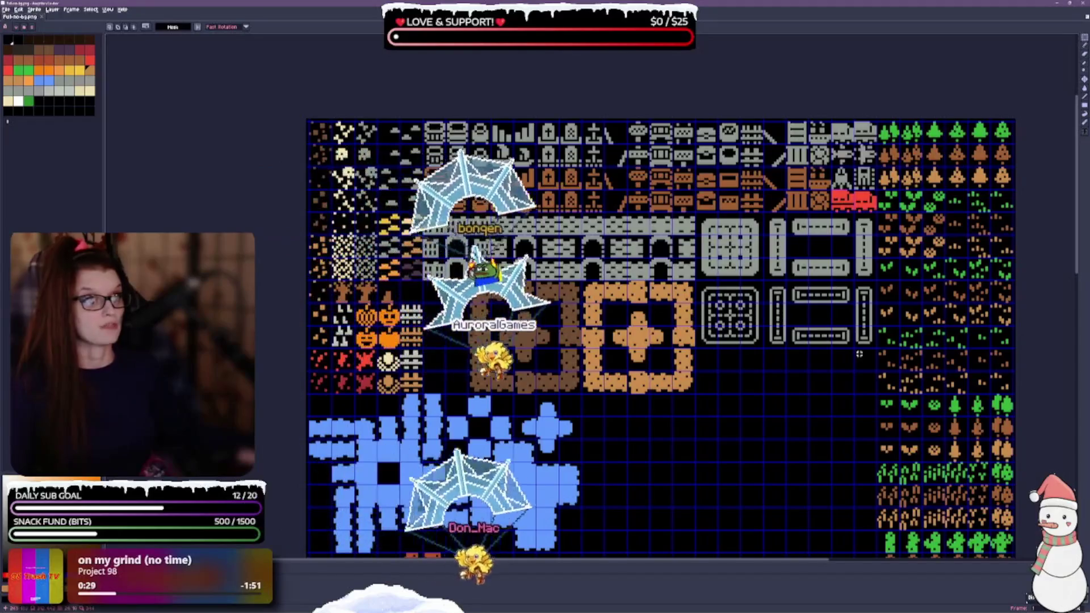
pyautogui.scroll(1, 669, 451)
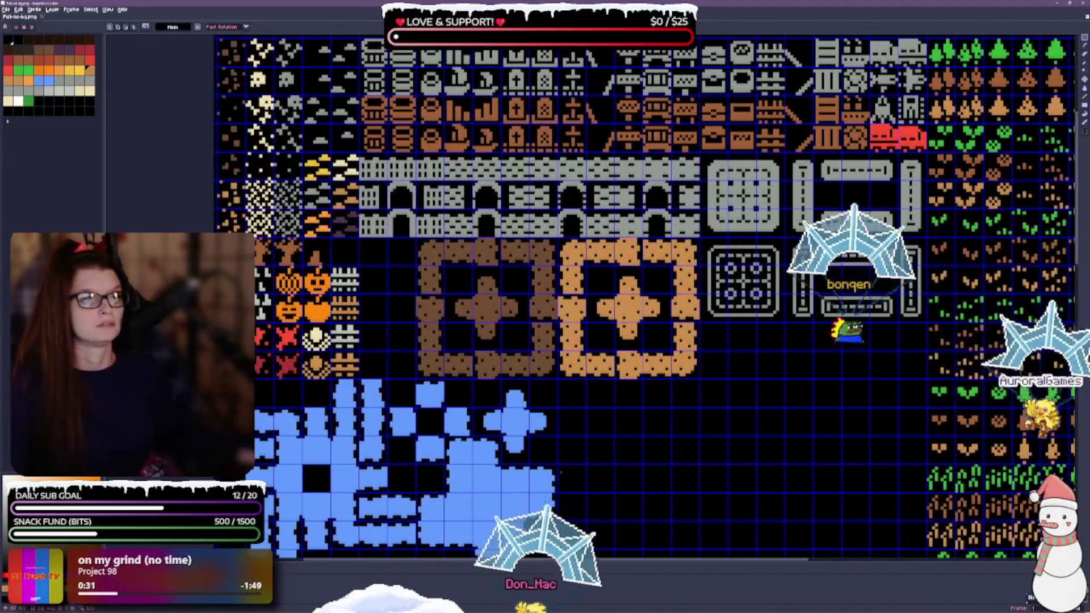
pyautogui.scroll(1, 545, 408)
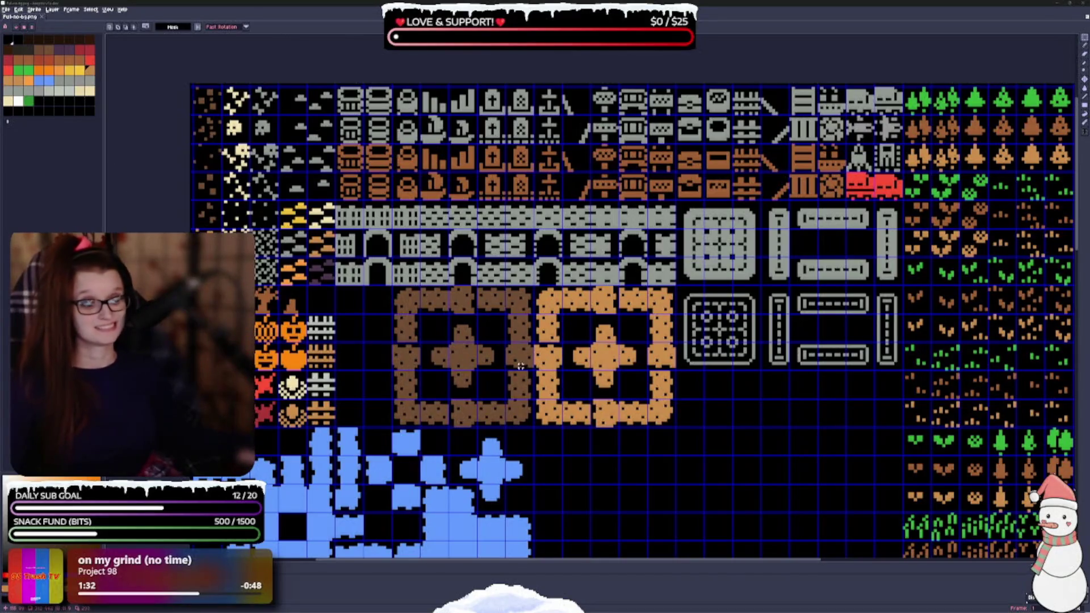
# Save, then move the red tiles into the upper gray frame and commit them.
pyautogui.moveTo(521, 366); pyautogui.dragTo(430, 278)
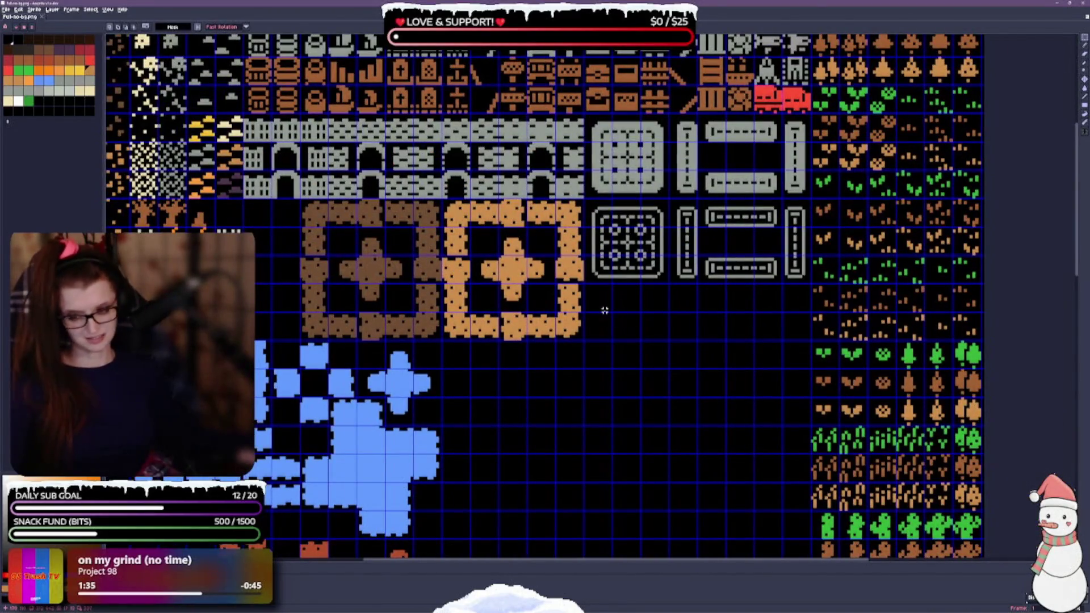
pyautogui.hotkey('ctrl', 's')
pyautogui.moveTo(701, 389)
pyautogui.mouseDown()
pyautogui.moveTo(640, 352)
pyautogui.moveTo(635, 418)
pyautogui.mouseUp()
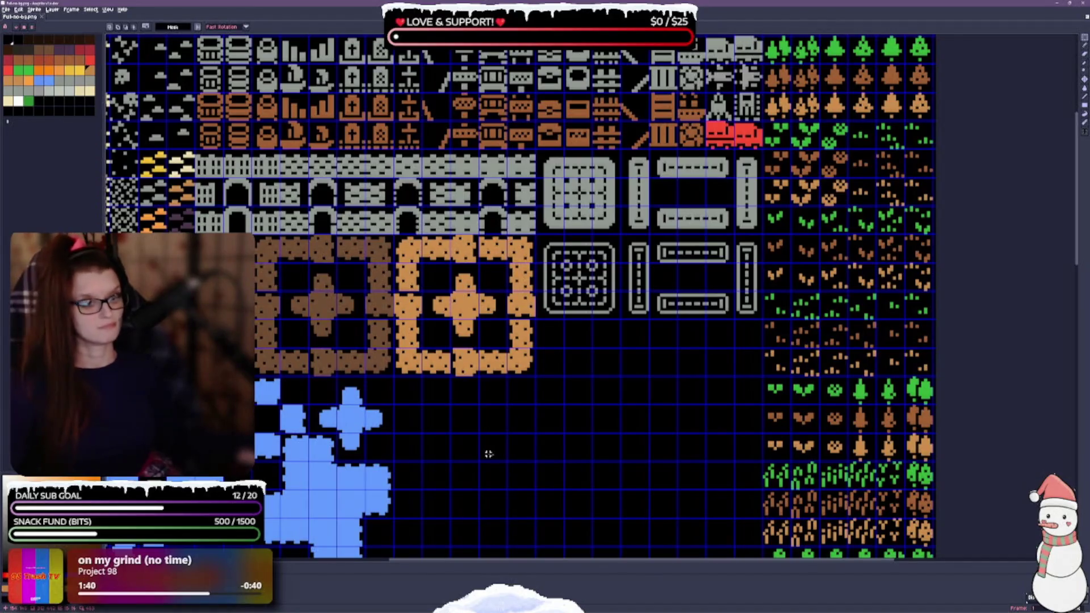
pyautogui.moveTo(607, 267); pyautogui.dragTo(595, 338)
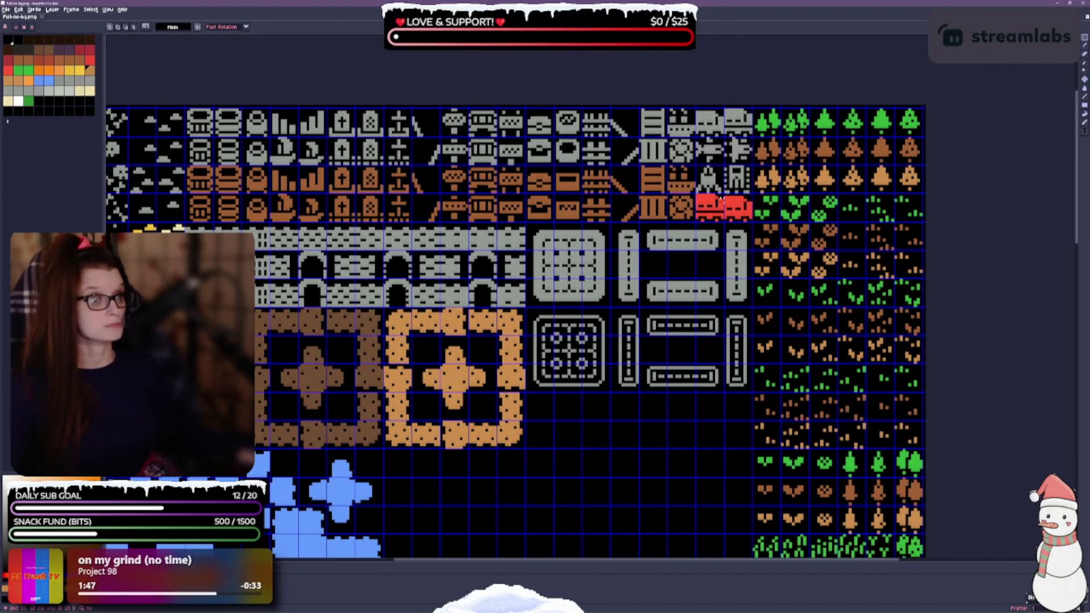
pyautogui.moveTo(704, 202)
pyautogui.mouseDown()
pyautogui.moveTo(741, 218)
pyautogui.moveTo(699, 261)
pyautogui.mouseUp()
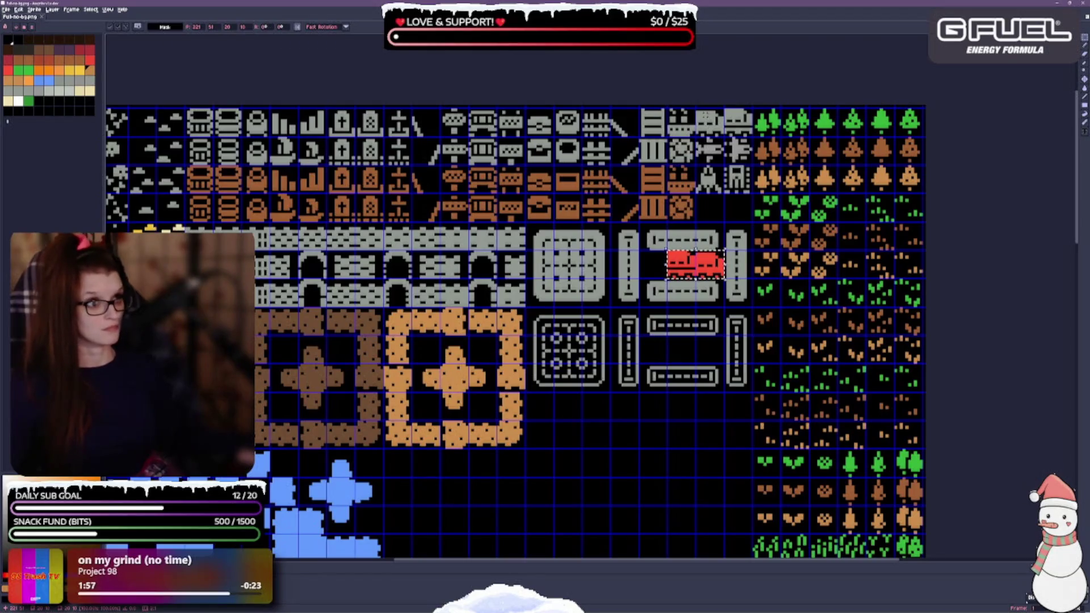
pyautogui.press('Return')
# Place the two gray tiles inside the lower frame and save the tileset.
pyautogui.moveTo(697, 110)
pyautogui.mouseDown()
pyautogui.moveTo(752, 138)
pyautogui.moveTo(688, 315)
pyautogui.moveTo(715, 339)
pyautogui.mouseUp()
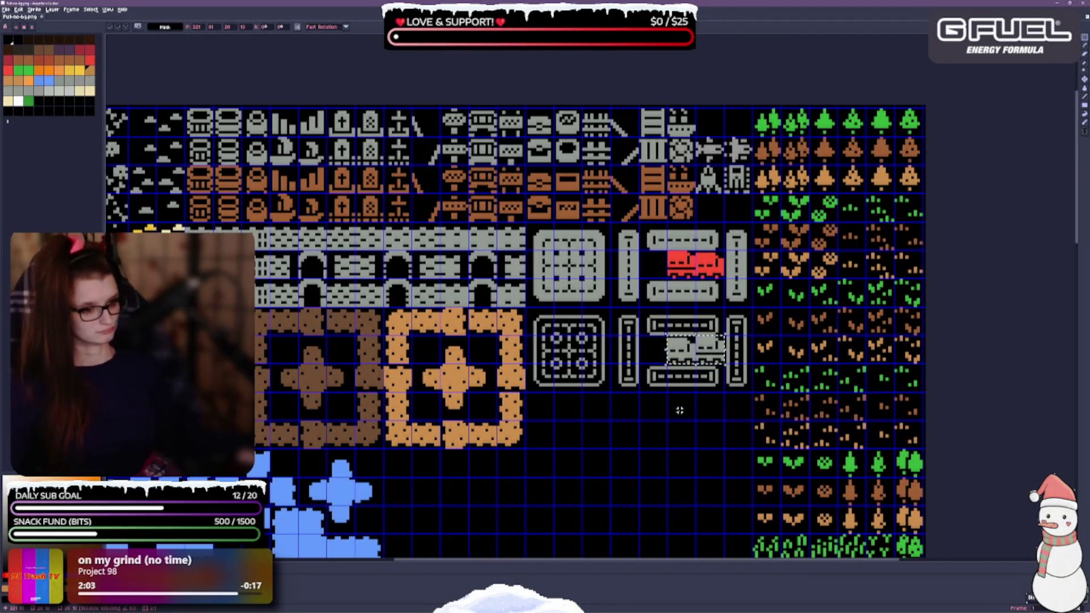
pyautogui.press('Return')
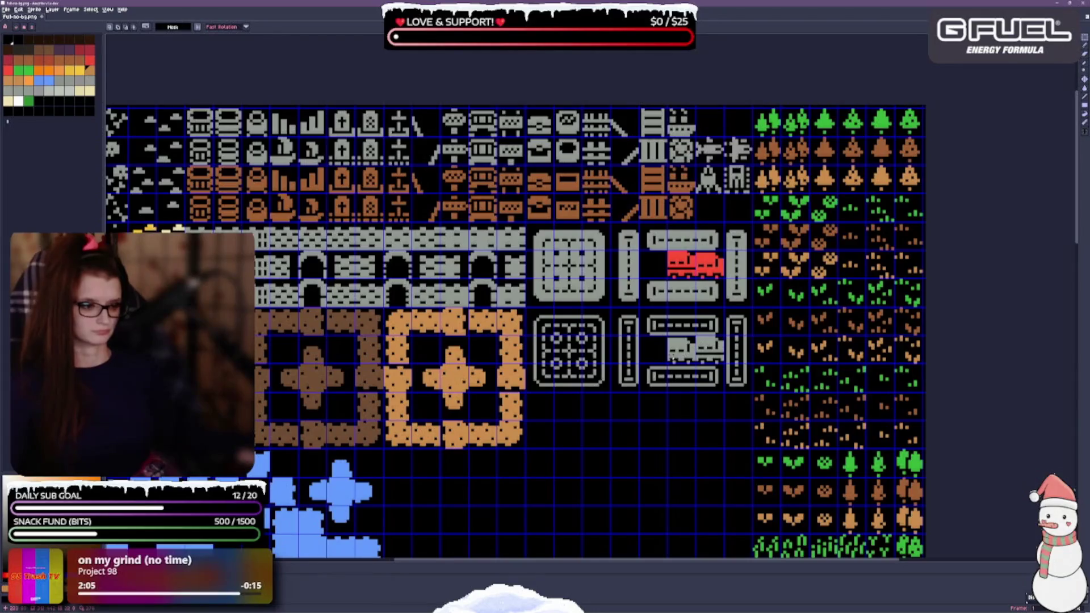
pyautogui.moveTo(667, 336)
pyautogui.mouseDown()
pyautogui.moveTo(697, 366)
pyautogui.moveTo(681, 350)
pyautogui.moveTo(652, 350)
pyautogui.moveTo(726, 366)
pyautogui.moveTo(667, 337)
pyautogui.moveTo(724, 337)
pyautogui.mouseUp()
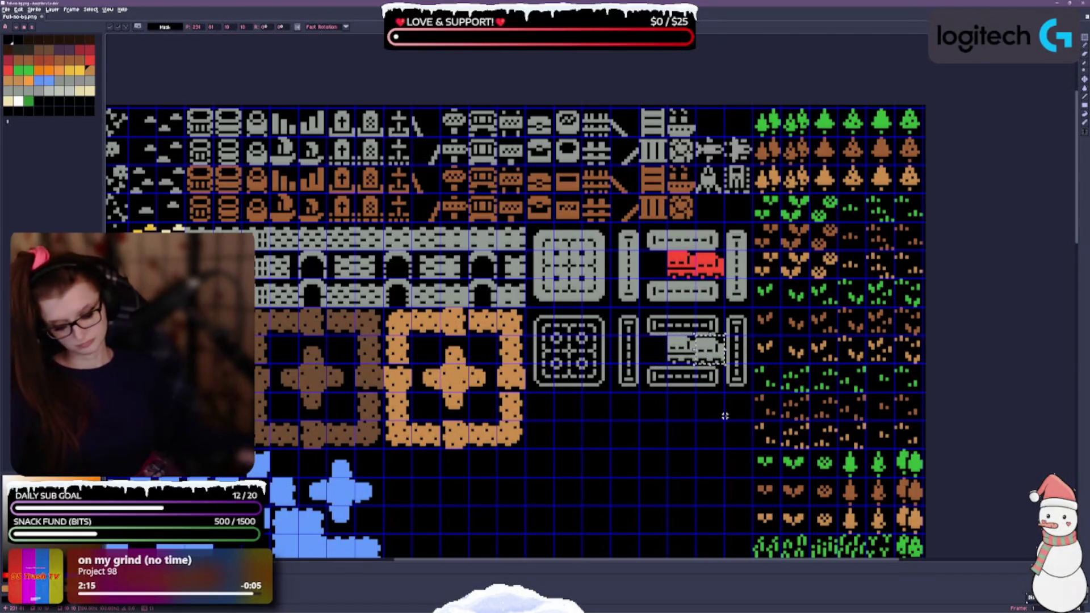
pyautogui.hotkey('ctrl', 's')
pyautogui.scroll(2, 730, 431)
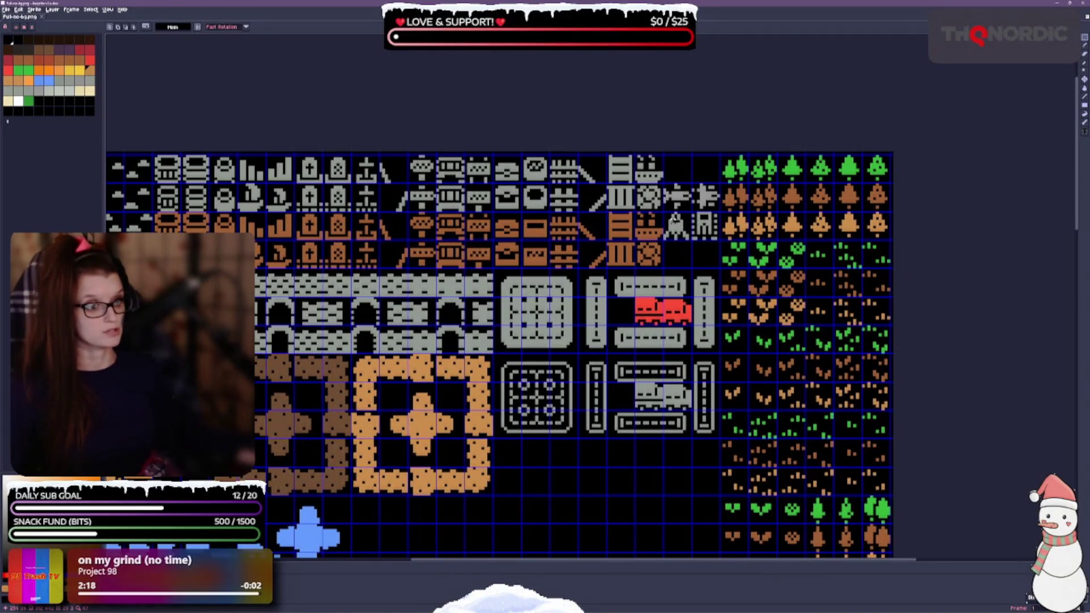
# Shift the grey robot tile one tile down-right and move the plane tile into the top-right slot.
pyautogui.moveTo(663, 210); pyautogui.dragTo(705, 254)
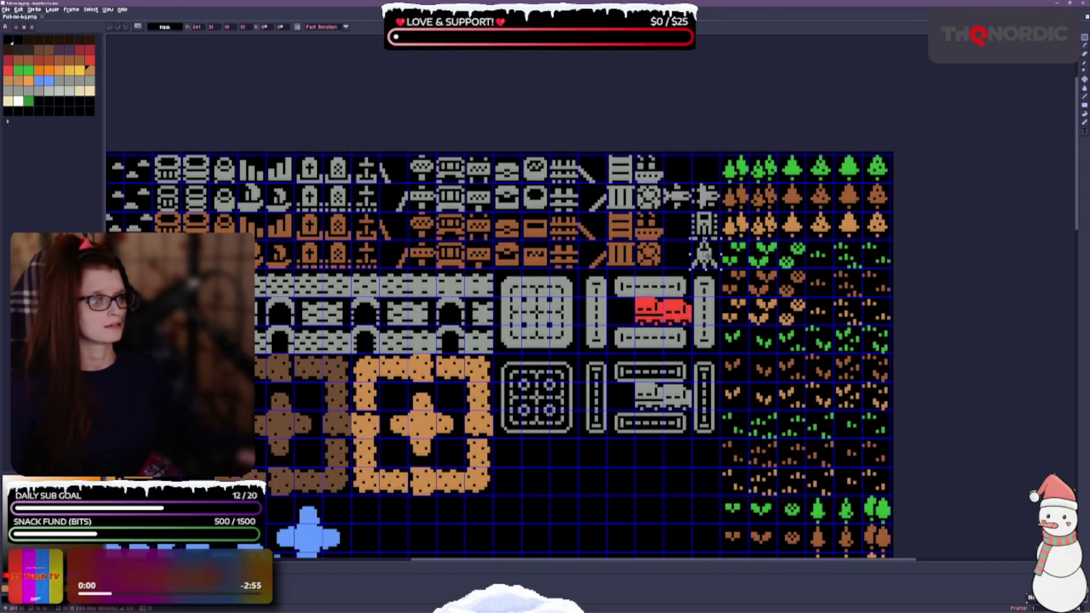
pyautogui.hotkey('ctrl', 'd')
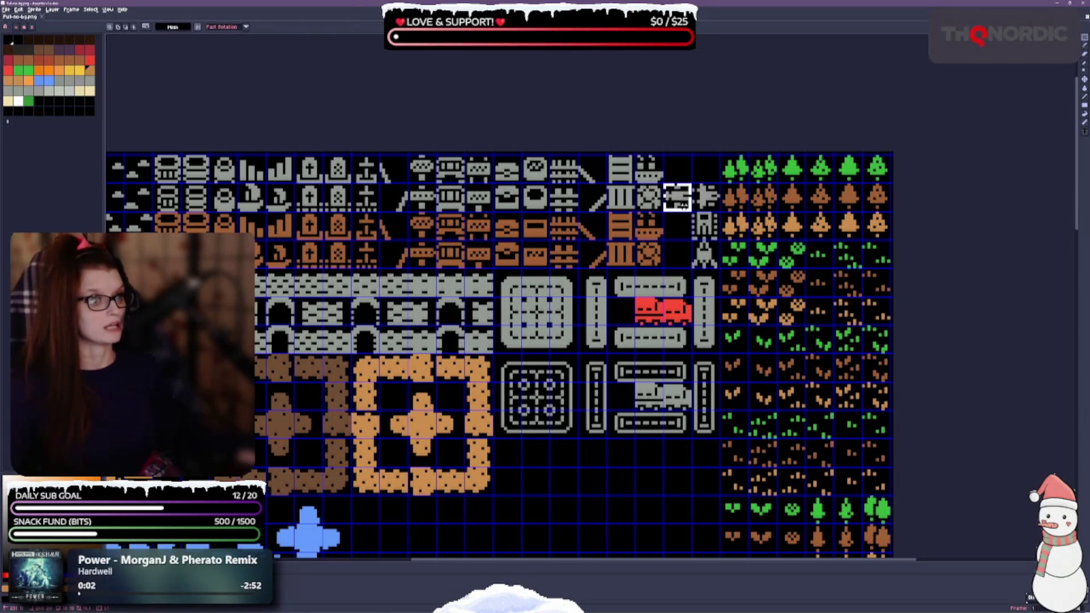
pyautogui.moveTo(663, 181)
pyautogui.mouseDown()
pyautogui.moveTo(691, 210)
pyautogui.moveTo(705, 168)
pyautogui.mouseUp()
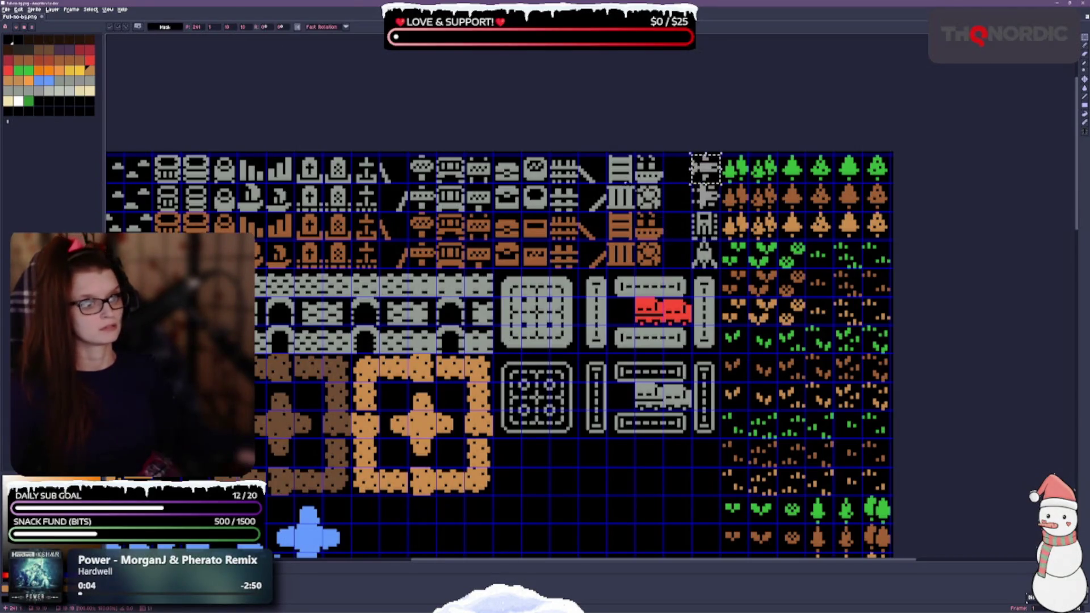
# Move the fence-tile column from beside the pumpkins up into the top rows, nudged down one pixel.
pyautogui.moveTo(580, 156)
pyautogui.mouseDown()
pyautogui.moveTo(603, 211)
pyautogui.moveTo(658, 245)
pyautogui.moveTo(653, 258)
pyautogui.moveTo(680, 255)
pyautogui.mouseUp()
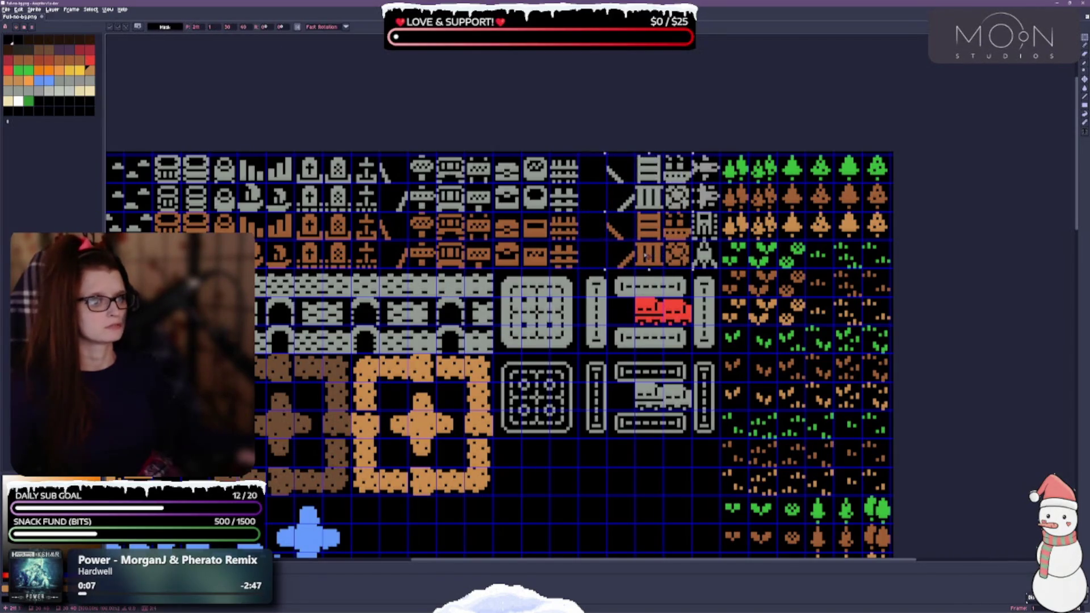
pyautogui.scroll(-2, 548, 516)
pyautogui.hscroll(-5, 318, 352)
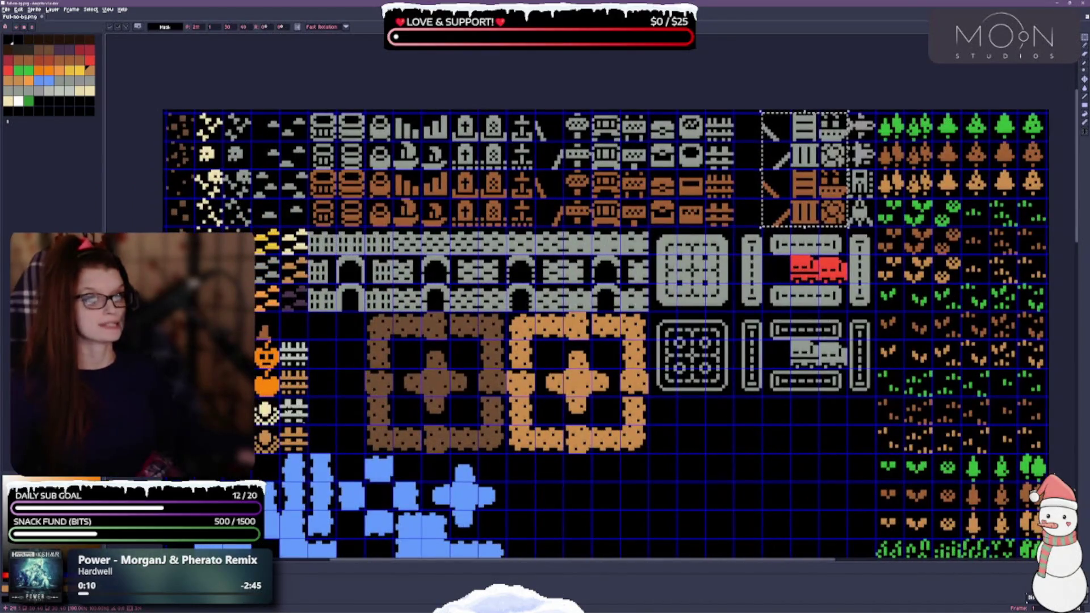
pyautogui.moveTo(281, 341); pyautogui.dragTo(307, 423)
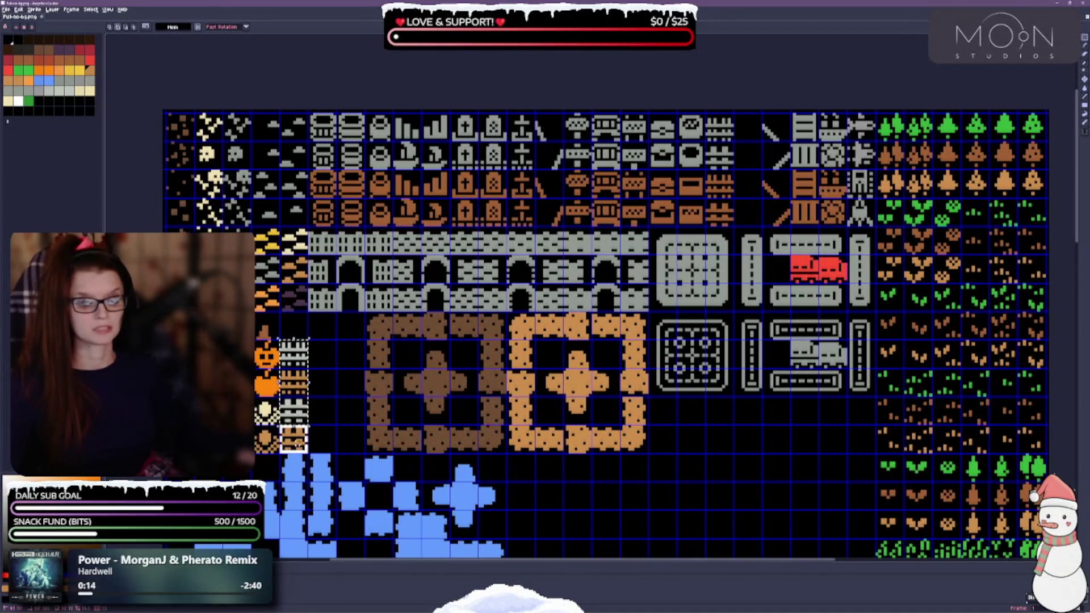
pyautogui.moveTo(294, 397)
pyautogui.mouseDown()
pyautogui.moveTo(719, 196)
pyautogui.moveTo(732, 167)
pyautogui.moveTo(746, 168)
pyautogui.mouseUp()
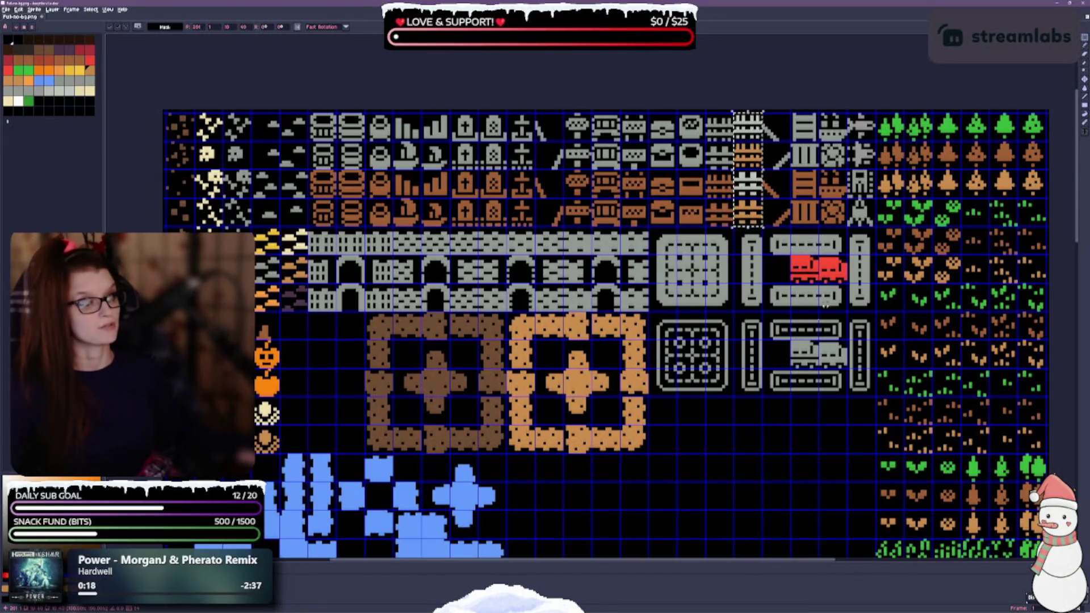
pyautogui.scroll(1, 824, 306)
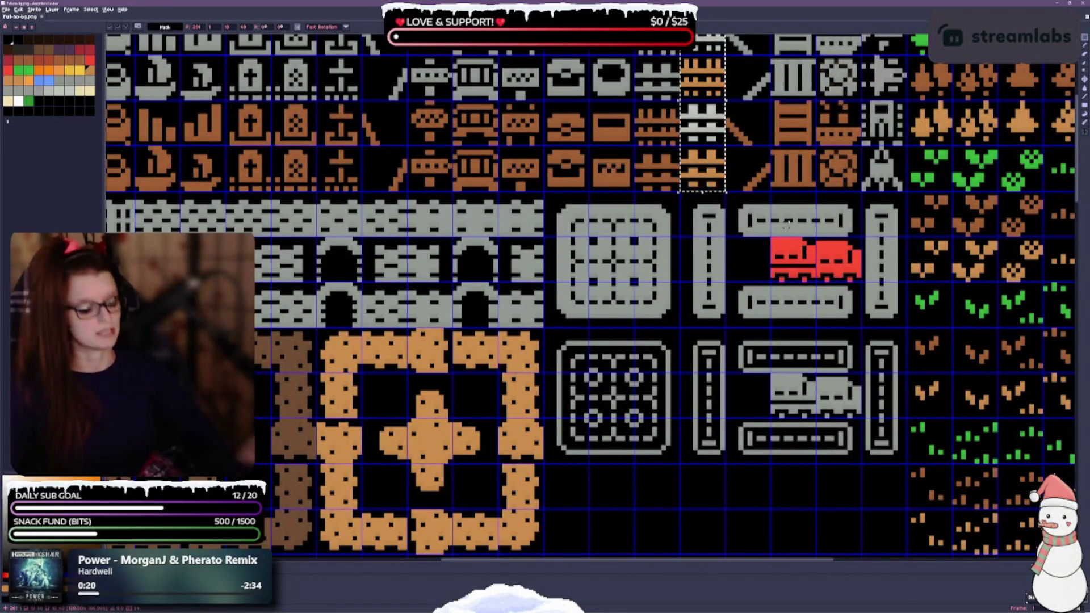
pyautogui.press('Down')
# Commit the fence column in its new top-row spot and clear the selection.
pyautogui.press('Return')
pyautogui.scroll(-1, 668, 416)
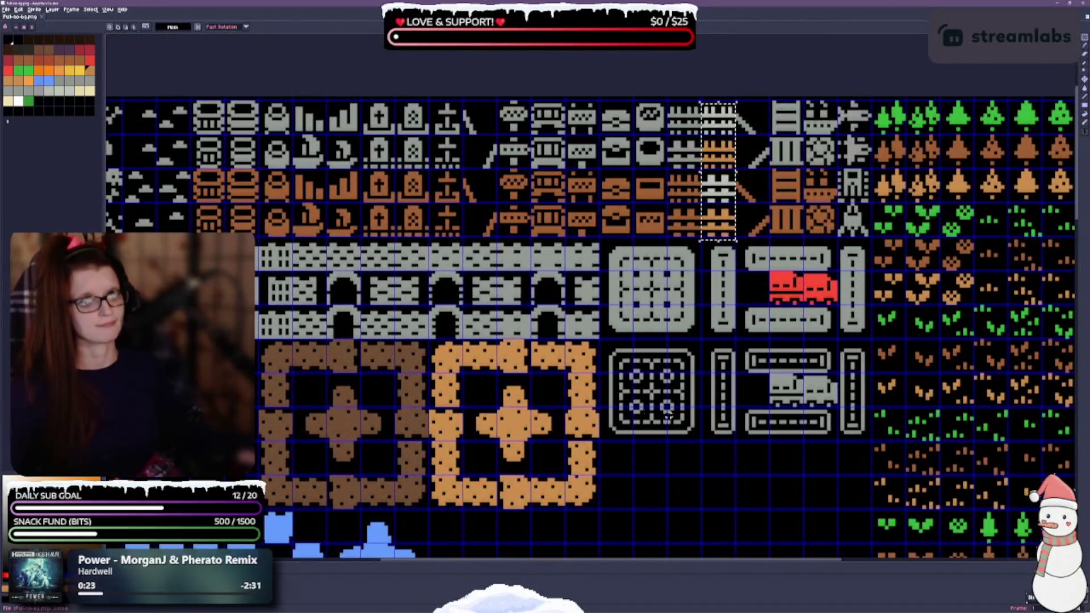
pyautogui.hotkey('ctrl', 'd')
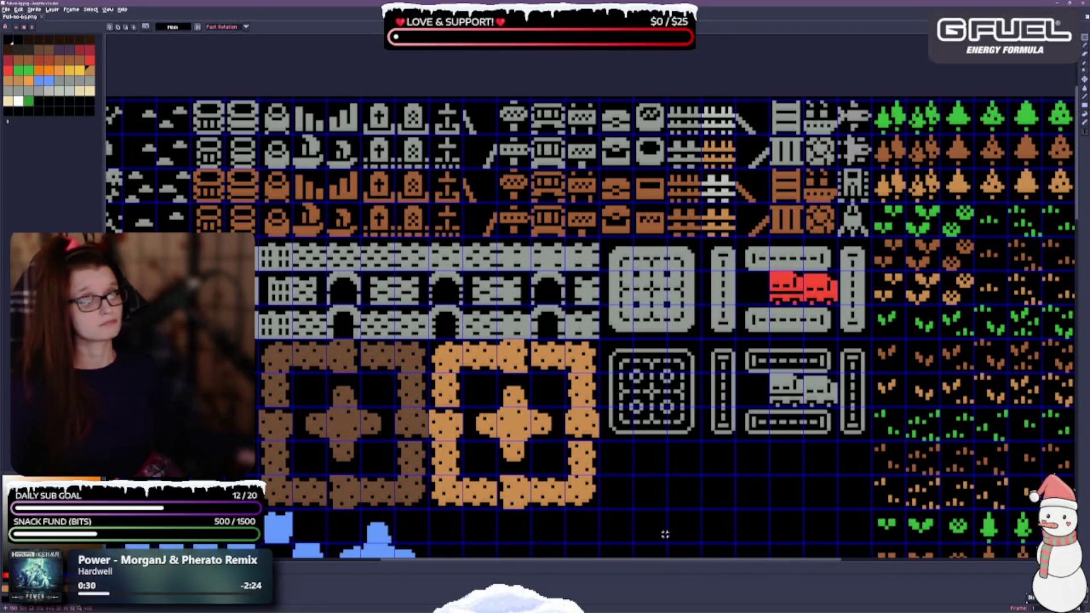
pyautogui.scroll(-3, 608, 475)
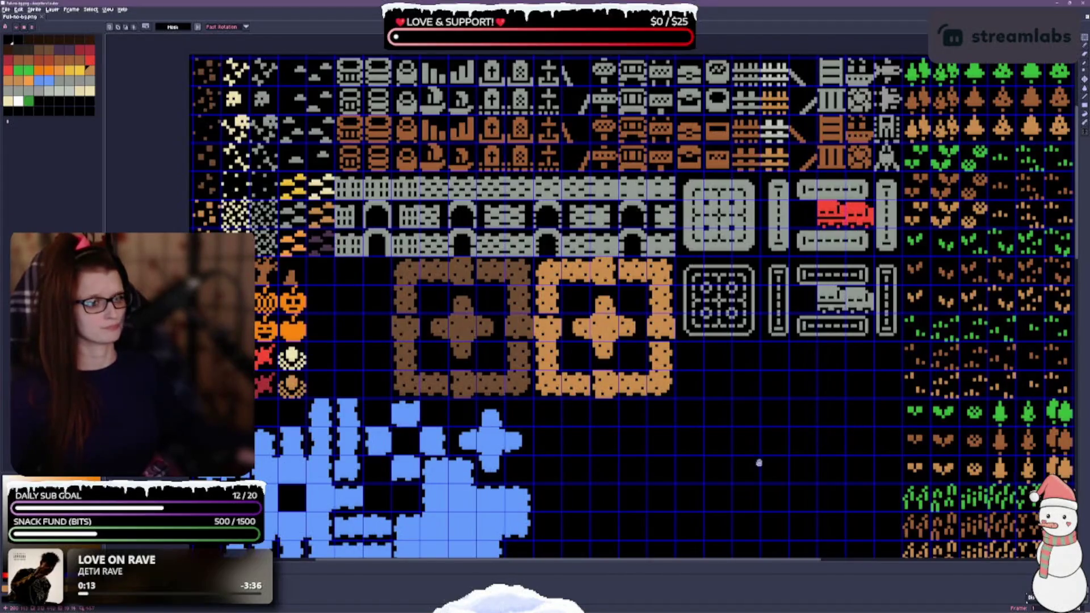
# Shift the grey truck's left half one tile to the left.
pyautogui.moveTo(759, 463); pyautogui.dragTo(742, 437)
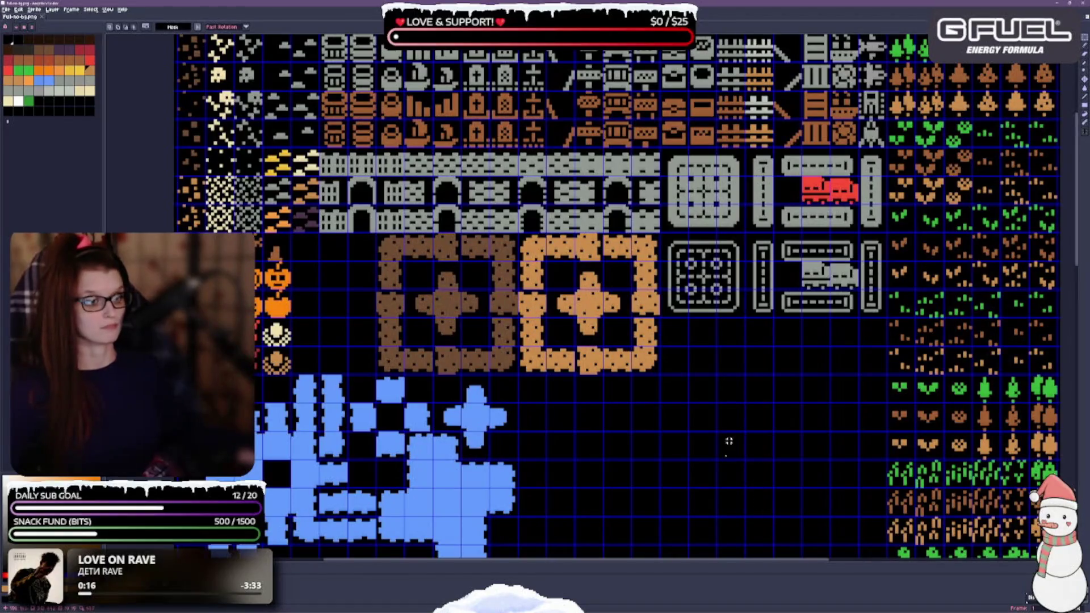
pyautogui.hscroll(5, 729, 441)
pyautogui.scroll(2, 540, 433)
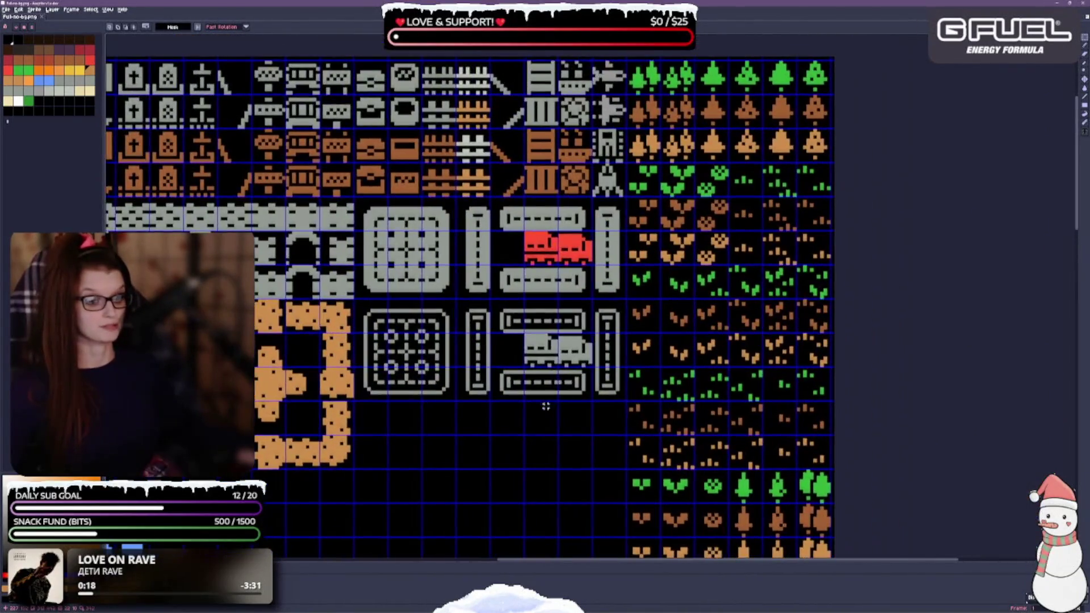
pyautogui.scroll(2, 504, 439)
pyautogui.scroll(-2, 579, 291)
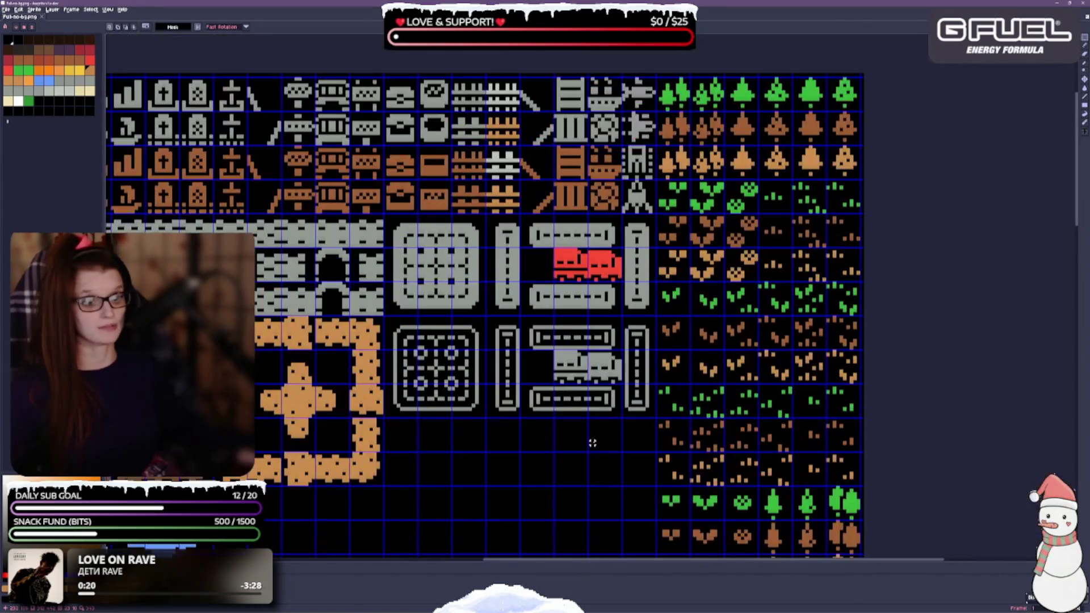
pyautogui.scroll(1, 586, 395)
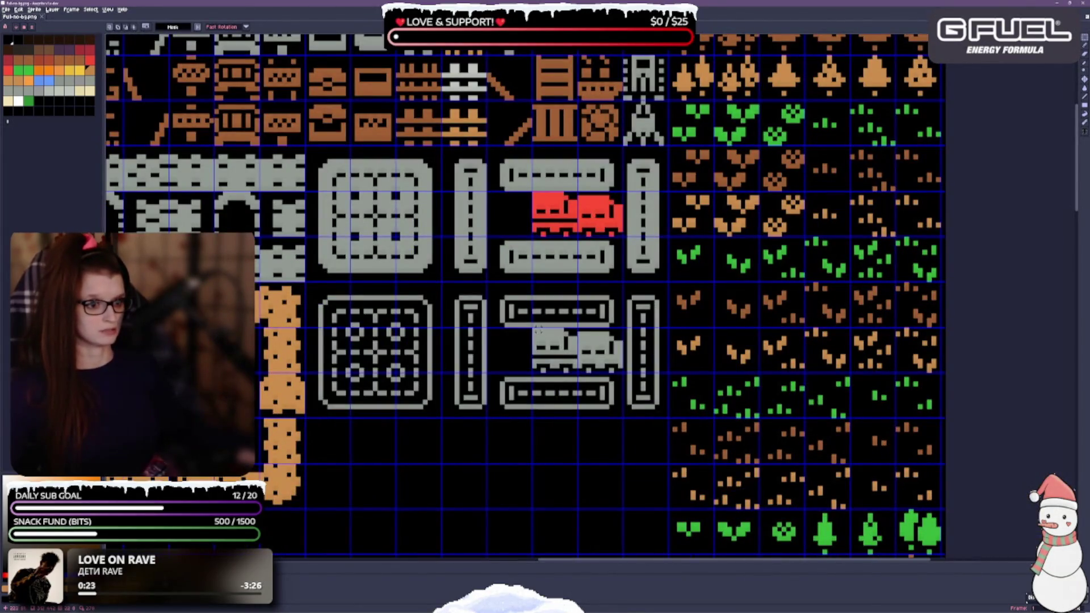
pyautogui.moveTo(537, 334)
pyautogui.mouseDown()
pyautogui.moveTo(574, 370)
pyautogui.moveTo(525, 351)
pyautogui.mouseUp()
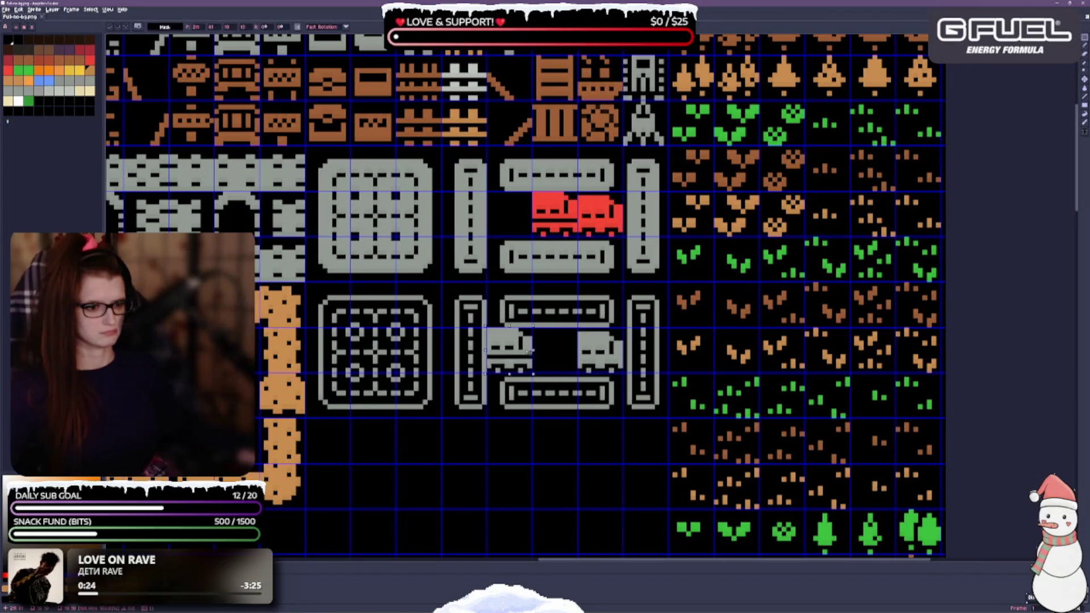
# Move the red truck's left half one tile left, save, and drop the selection.
pyautogui.moveTo(536, 194)
pyautogui.mouseDown()
pyautogui.moveTo(561, 225)
pyautogui.moveTo(516, 224)
pyautogui.mouseUp()
pyautogui.hotkey('ctrl', 's')
pyautogui.scroll(-1, 447, 518)
pyautogui.hscroll(2, 540, 477)
pyautogui.click(543, 478)
pyautogui.hscroll(-4, 769, 389)
pyautogui.scroll(-2, 769, 389)
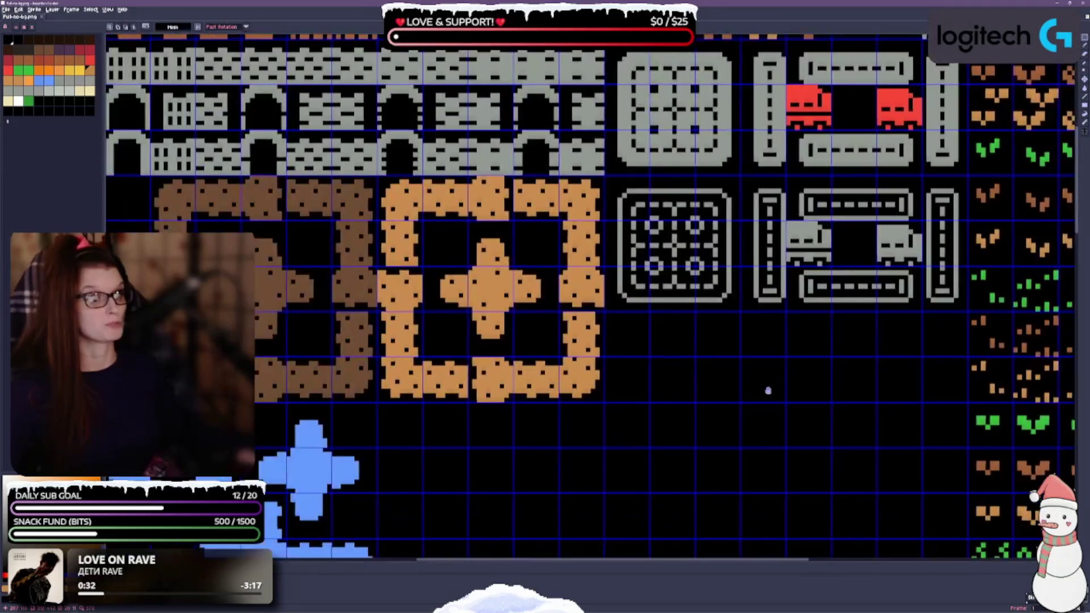
pyautogui.scroll(-1, 843, 357)
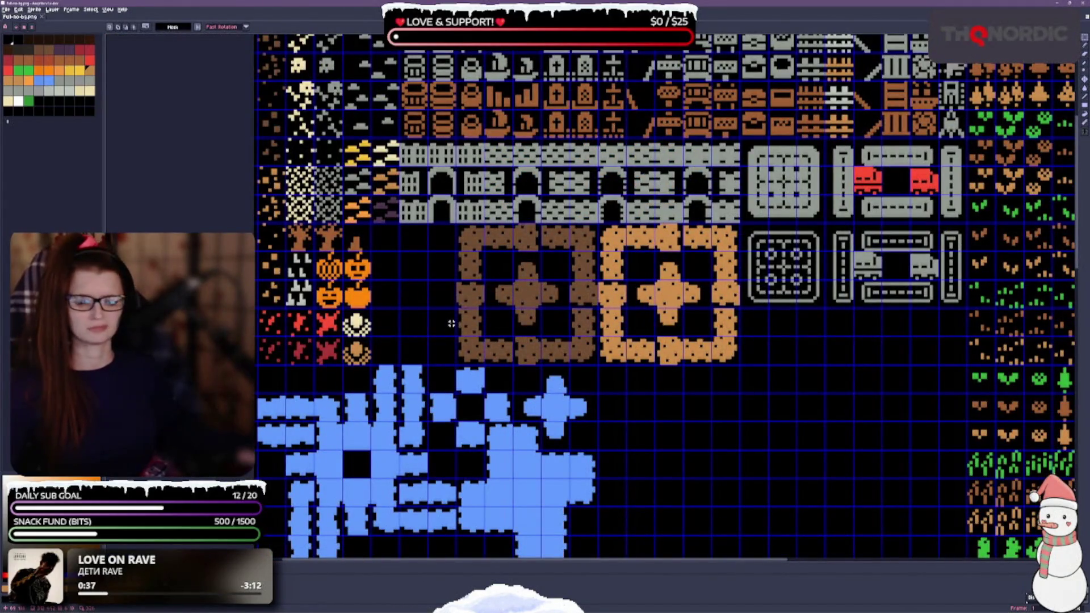
# Slide the brown square path block three tiles left beside the pumpkin tiles.
pyautogui.scroll(3, 437, 336)
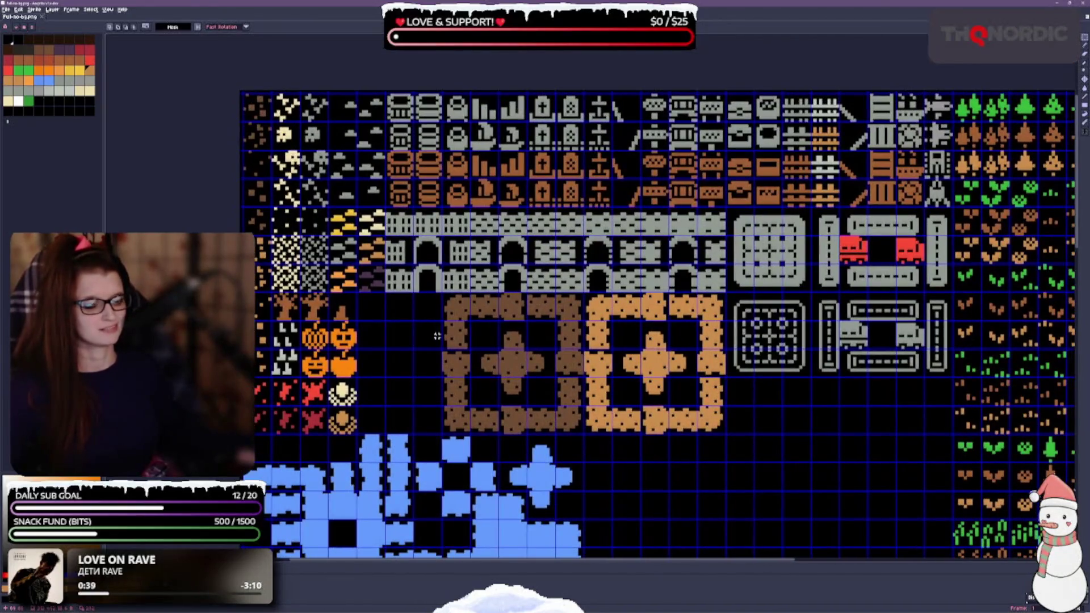
pyautogui.moveTo(439, 370); pyautogui.dragTo(431, 314)
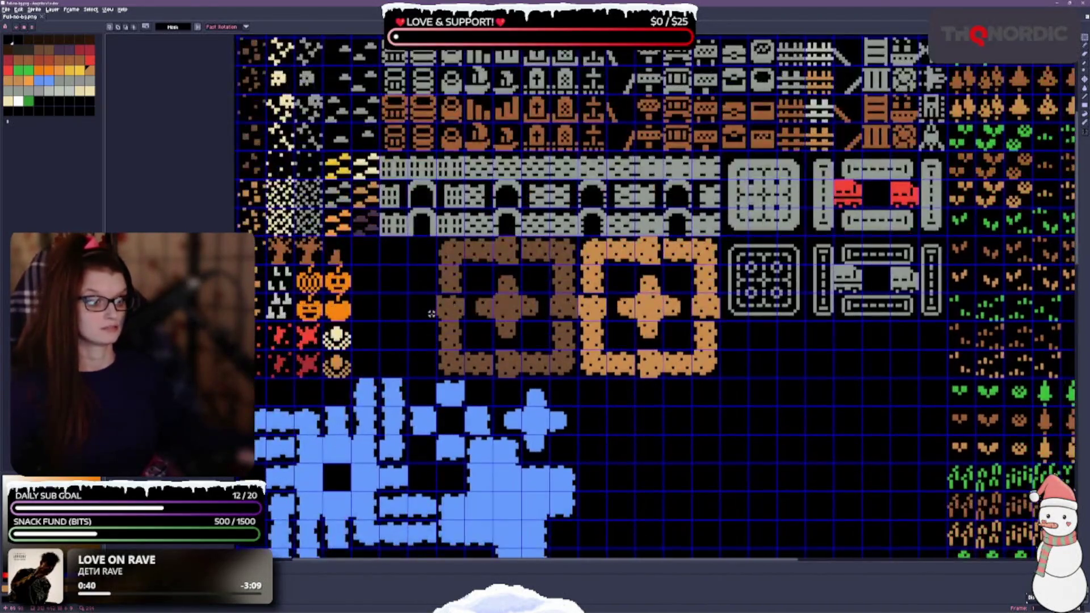
pyautogui.moveTo(450, 260)
pyautogui.mouseDown()
pyautogui.moveTo(465, 287)
pyautogui.moveTo(573, 358)
pyautogui.moveTo(576, 375)
pyautogui.moveTo(473, 361)
pyautogui.mouseUp()
pyautogui.scroll(-2, 651, 312)
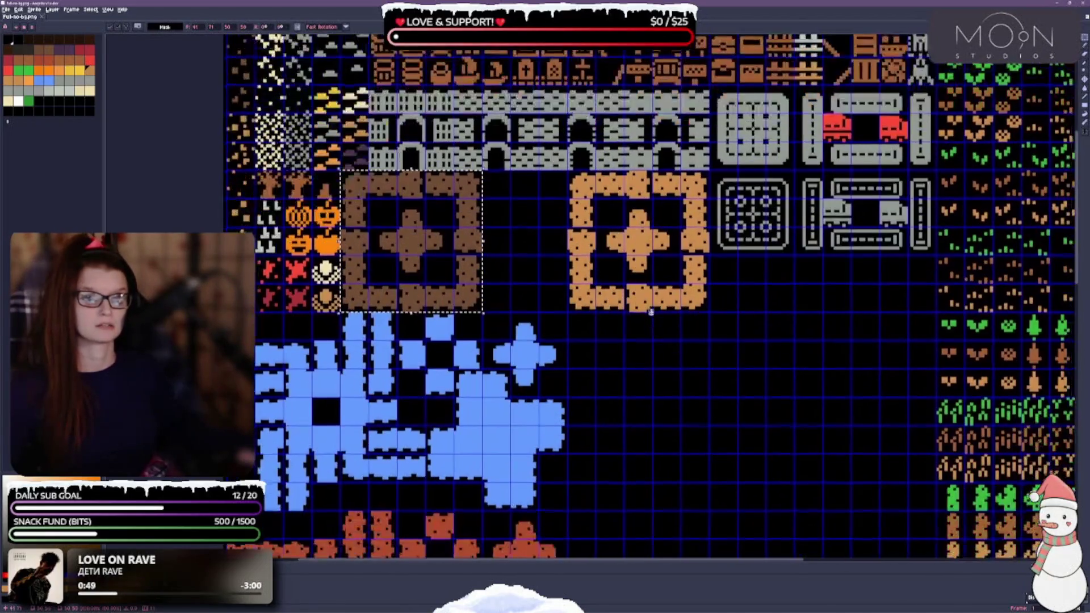
pyautogui.click(592, 200)
# Move the orange square path block one tile left against the brown block and save.
pyautogui.moveTo(592, 200)
pyautogui.mouseDown()
pyautogui.moveTo(676, 323)
pyautogui.moveTo(707, 312)
pyautogui.mouseUp()
pyautogui.moveTo(628, 241); pyautogui.dragTo(543, 241)
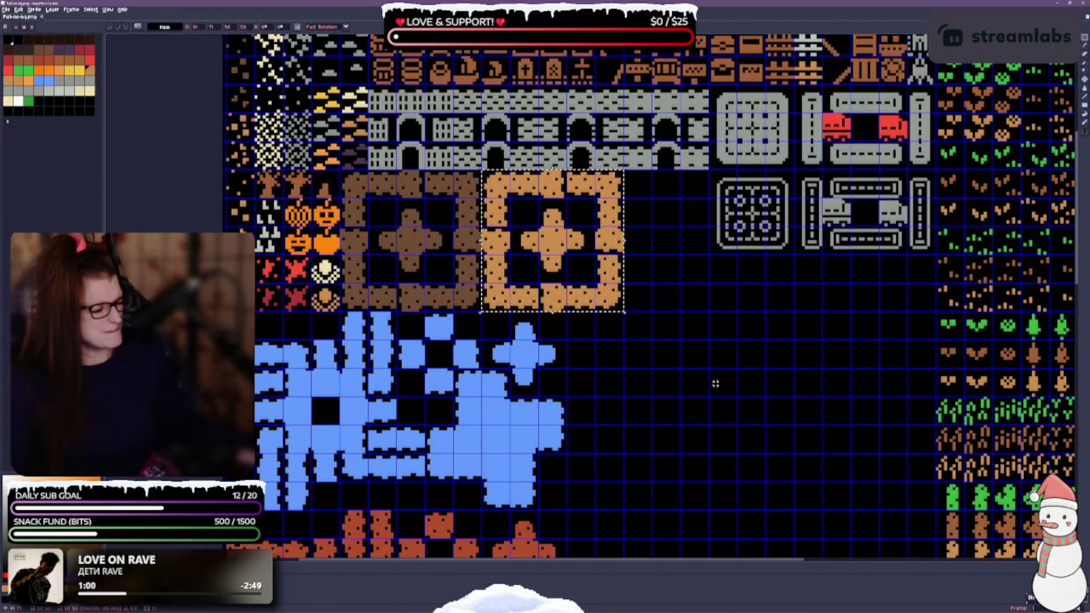
pyautogui.scroll(-5, 747, 335)
pyautogui.hotkey('ctrl', 's')
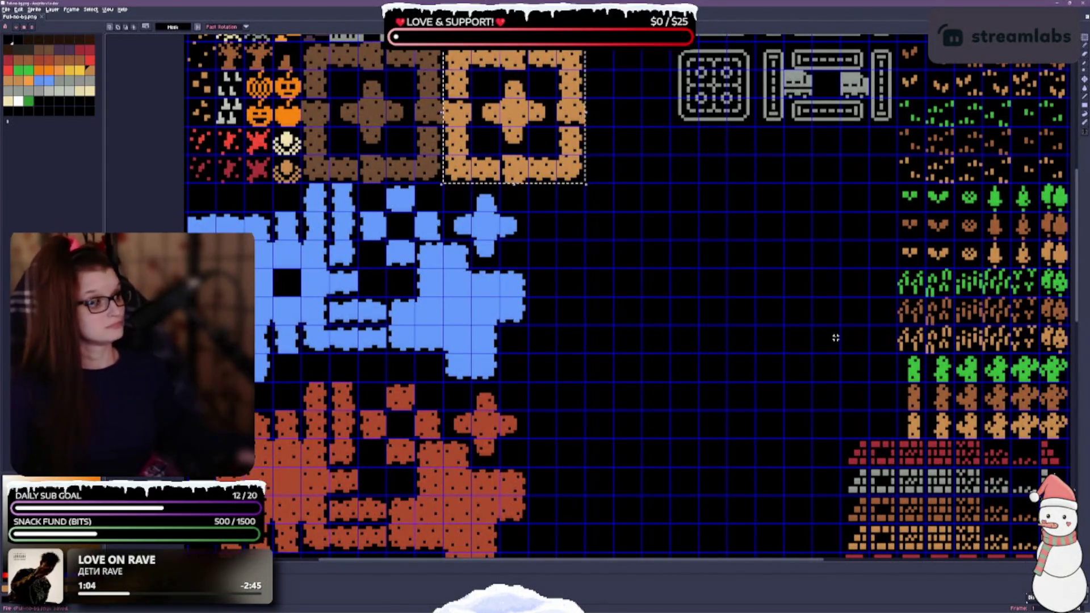
pyautogui.scroll(-6, 823, 360)
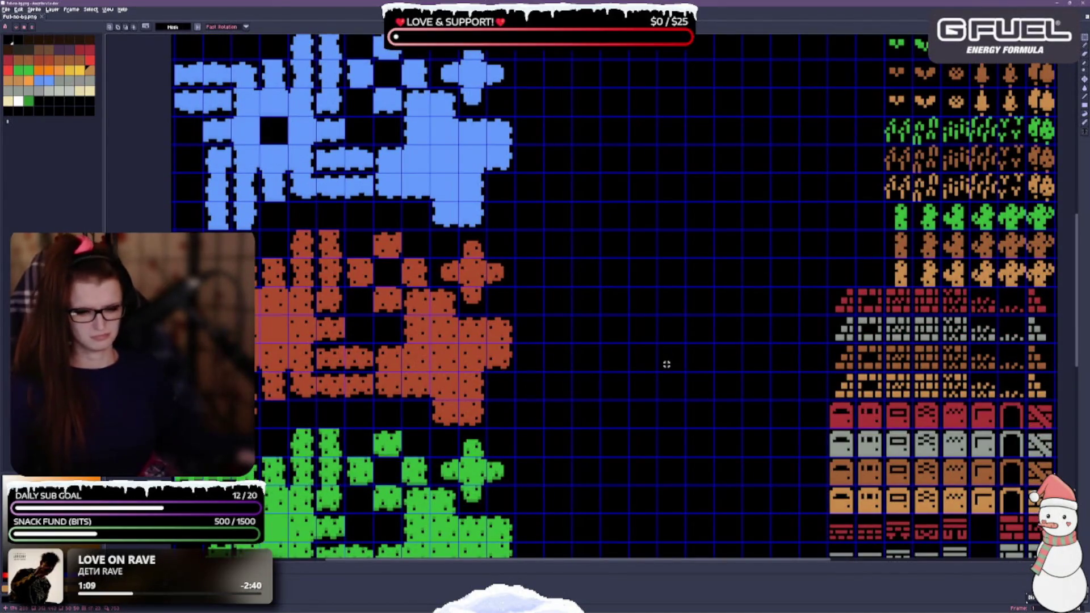
pyautogui.scroll(-4, 672, 362)
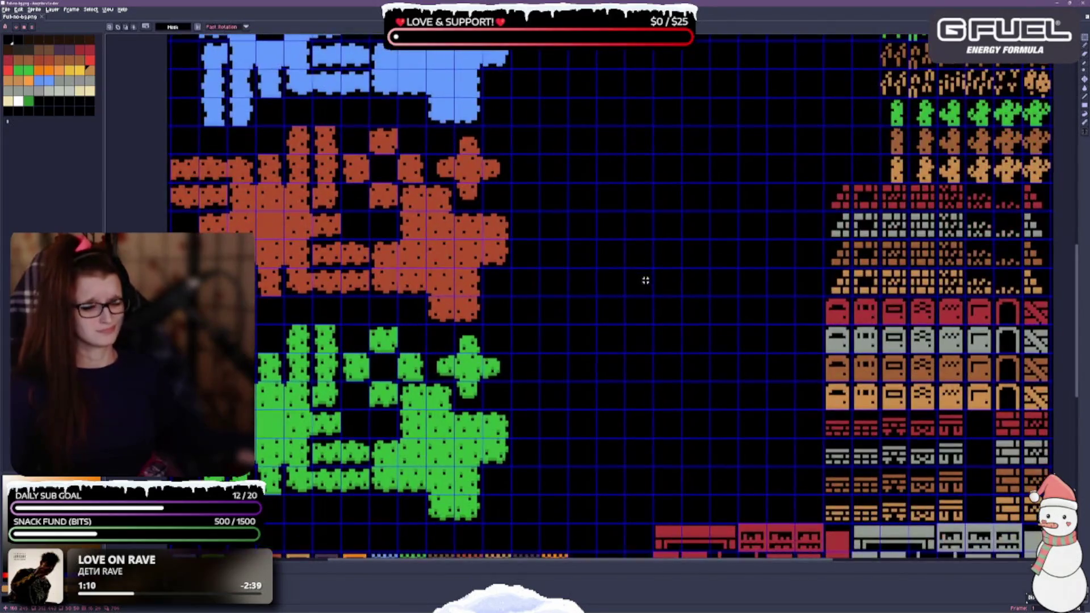
pyautogui.scroll(-4, 631, 390)
pyautogui.scroll(4, 676, 287)
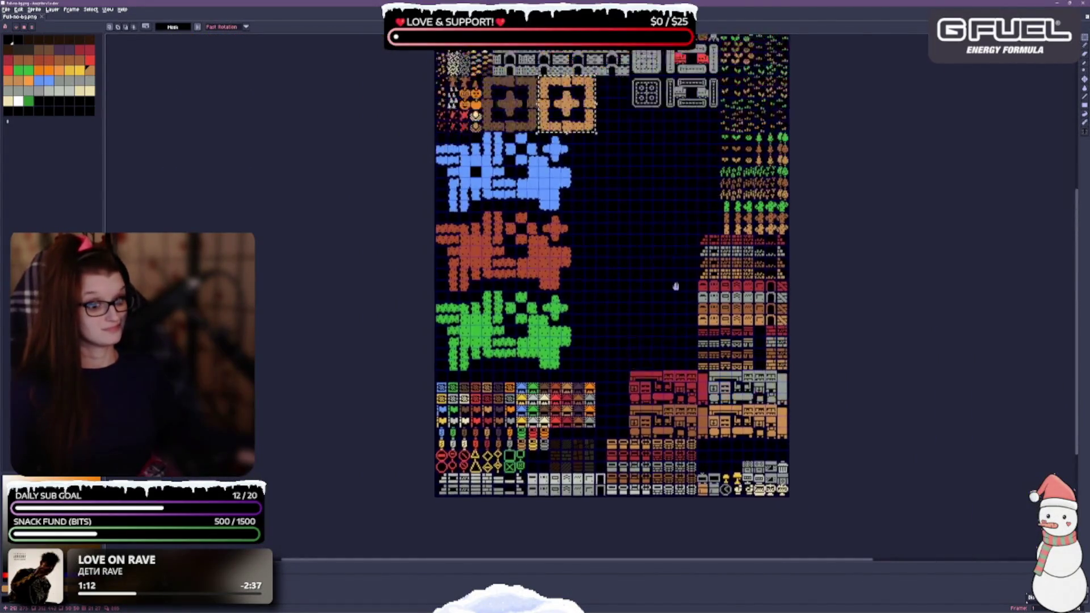
pyautogui.hotkey('ctrl', 'd')
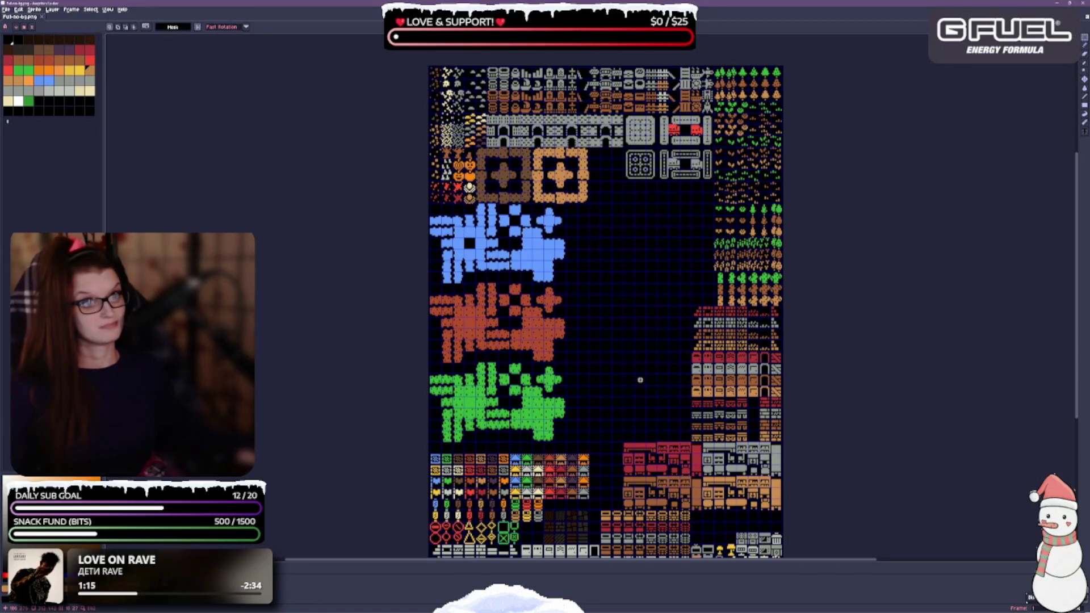
pyautogui.scroll(-3, 640, 380)
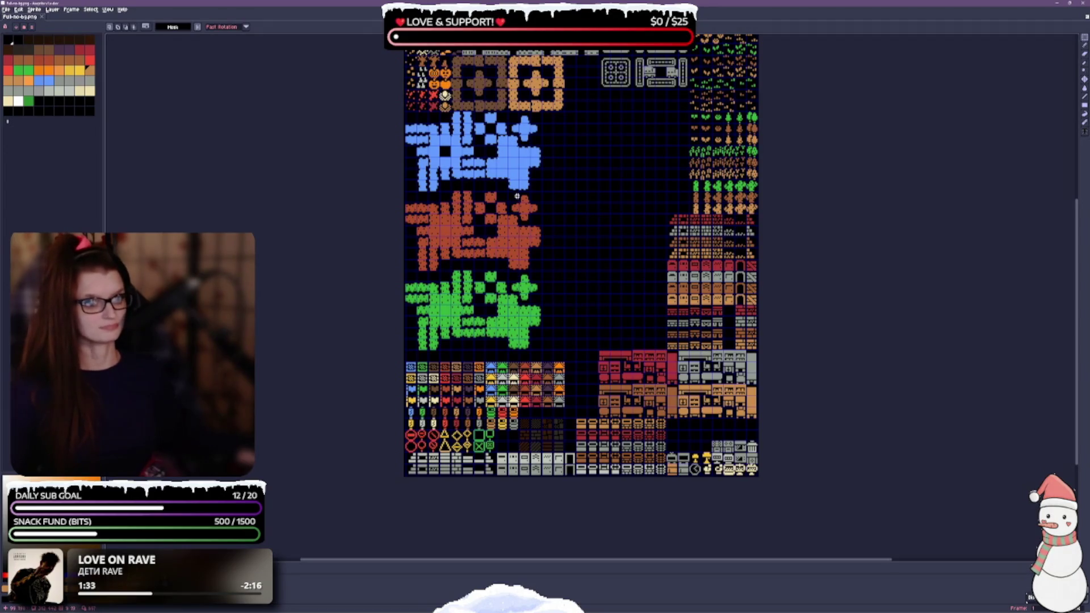
pyautogui.scroll(3, 517, 196)
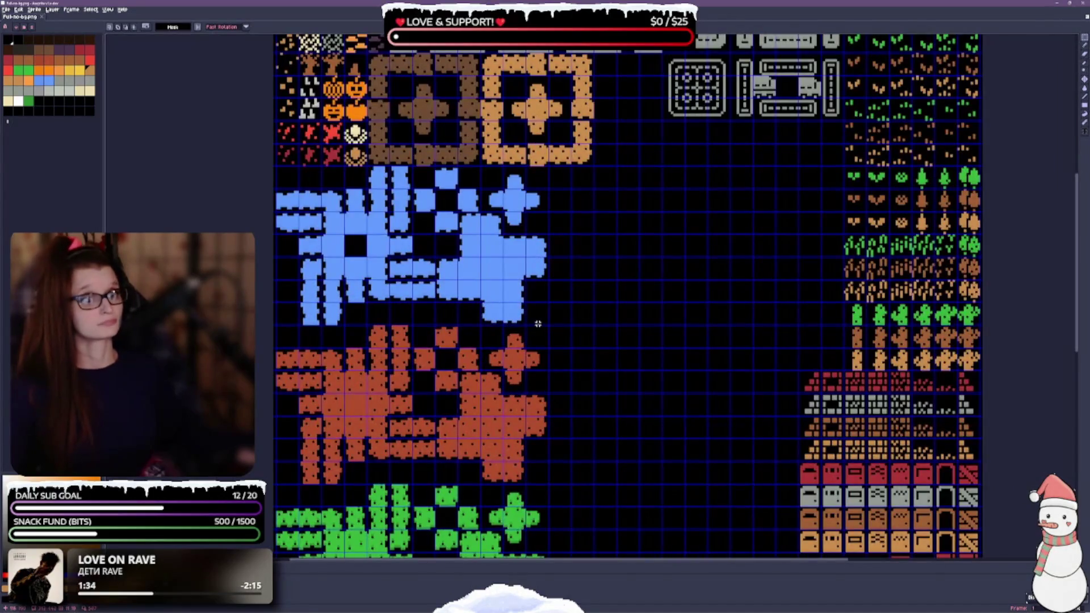
pyautogui.moveTo(672, 251); pyautogui.dragTo(652, 296)
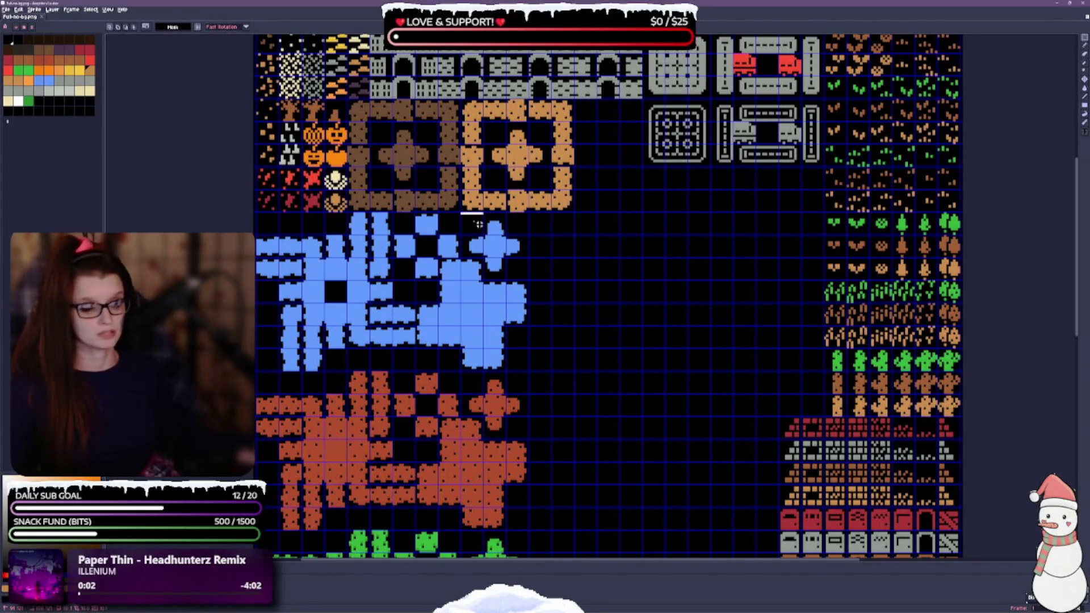
# Move the blue cross tile up-right into the empty cell beside the orange square frames, then deselect.
pyautogui.moveTo(513, 247)
pyautogui.mouseDown()
pyautogui.moveTo(504, 253)
pyautogui.moveTo(528, 258)
pyautogui.mouseUp()
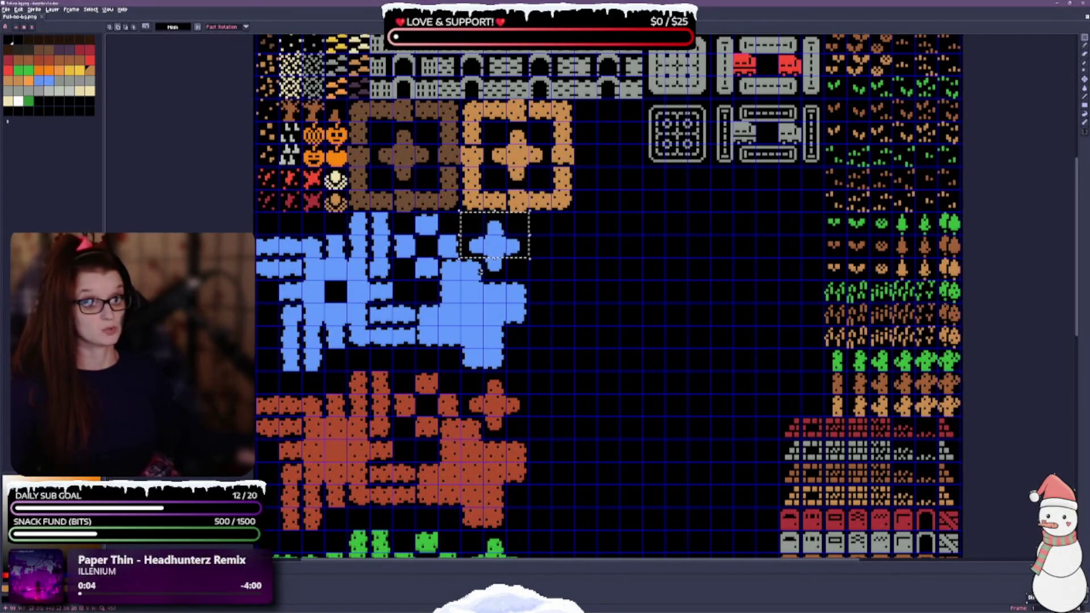
pyautogui.click(497, 246)
pyautogui.moveTo(497, 246)
pyautogui.mouseDown()
pyautogui.moveTo(611, 155)
pyautogui.moveTo(611, 133)
pyautogui.mouseUp()
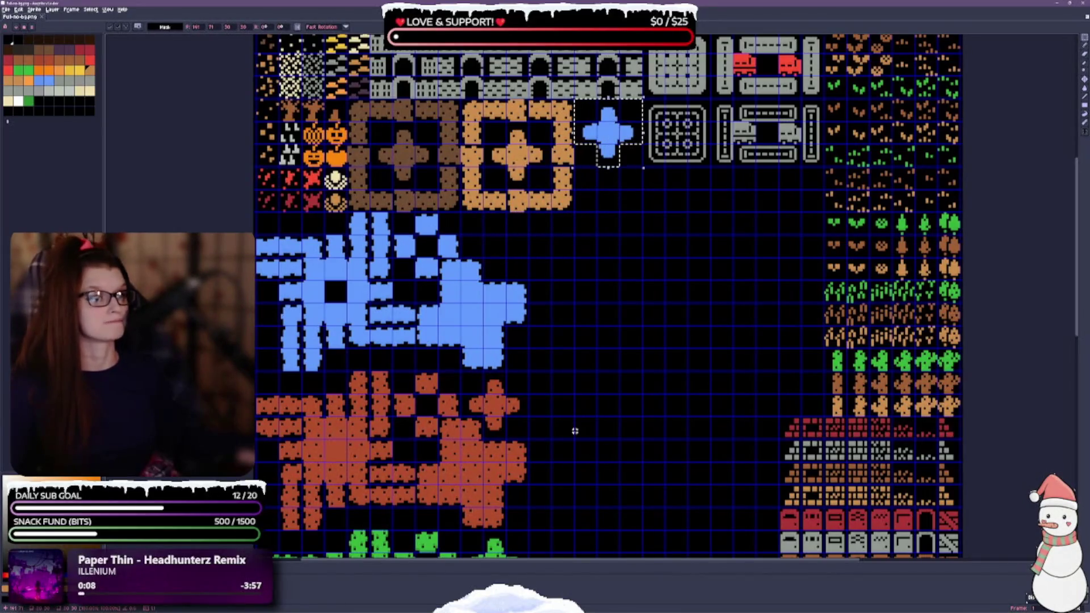
pyautogui.moveTo(631, 356)
pyautogui.mouseDown()
pyautogui.moveTo(644, 392)
pyautogui.moveTo(638, 340)
pyautogui.mouseUp()
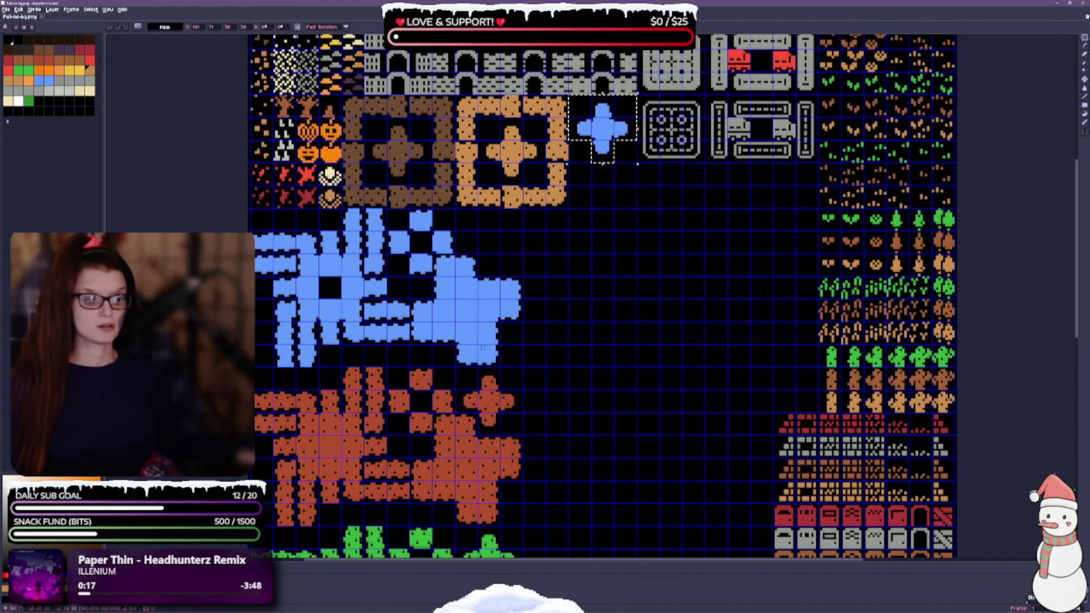
pyautogui.hscroll(1, 641, 279)
pyautogui.hotkey('ctrl', 'd')
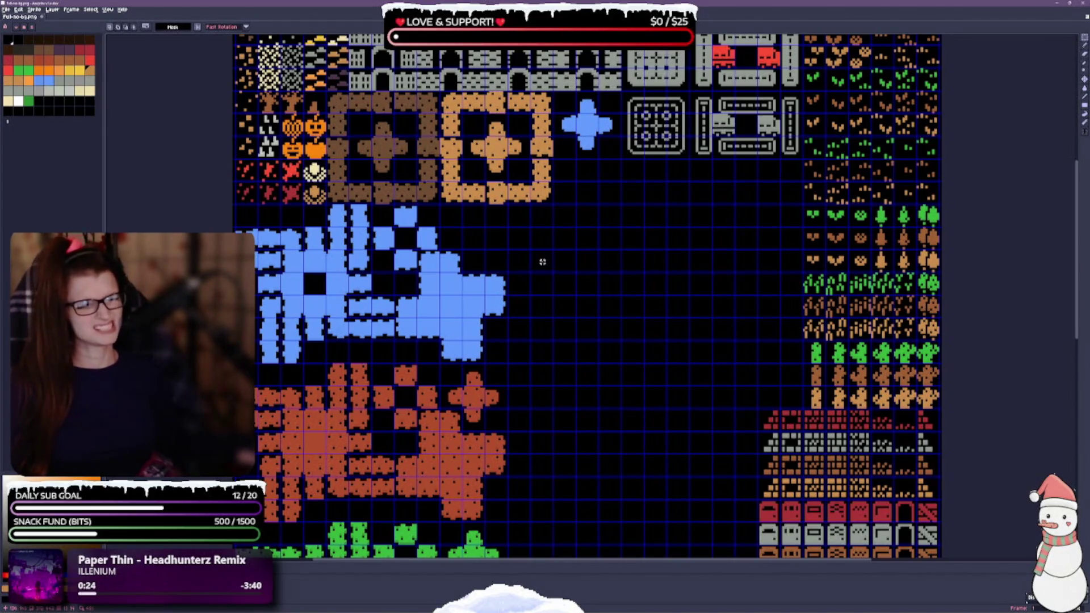
pyautogui.moveTo(579, 220); pyautogui.dragTo(613, 195)
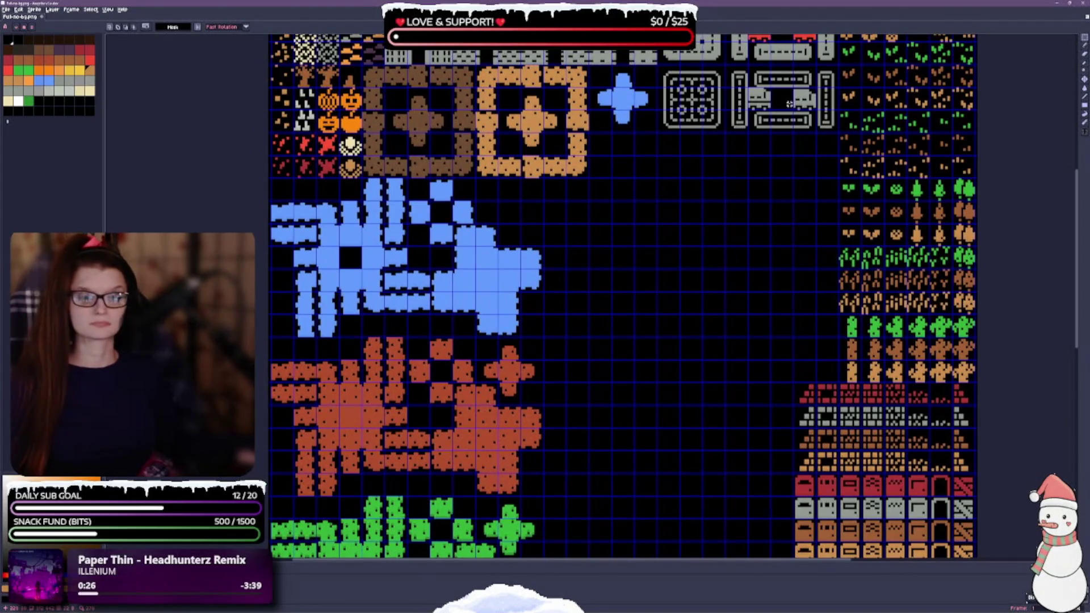
pyautogui.moveTo(613, 269)
pyautogui.mouseDown()
pyautogui.moveTo(620, 243)
pyautogui.moveTo(596, 133)
pyautogui.mouseUp()
pyautogui.moveTo(630, 292); pyautogui.dragTo(605, 160)
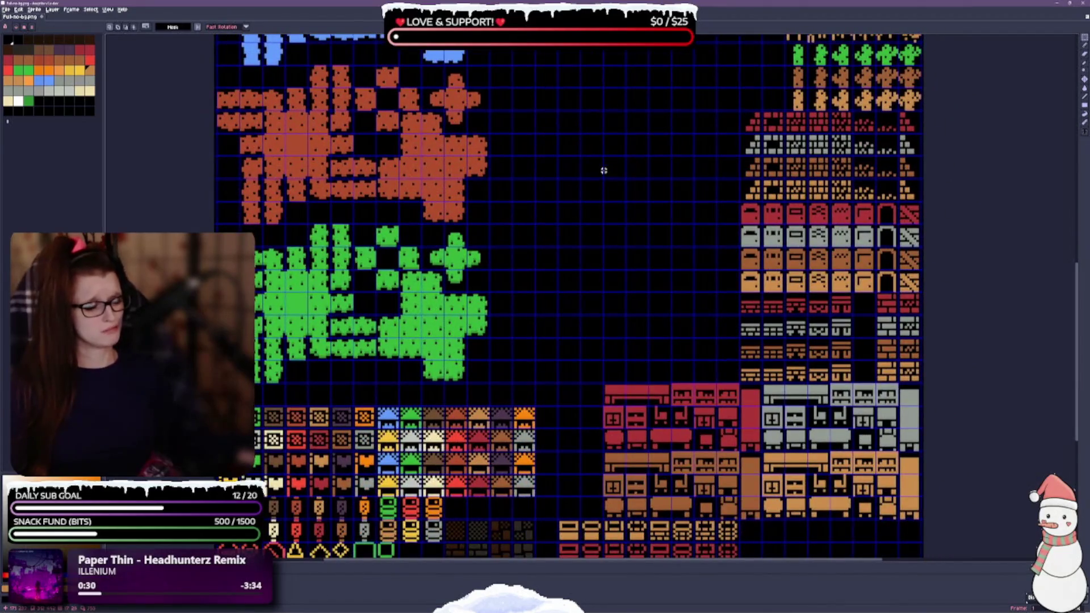
pyautogui.moveTo(561, 311); pyautogui.dragTo(551, 186)
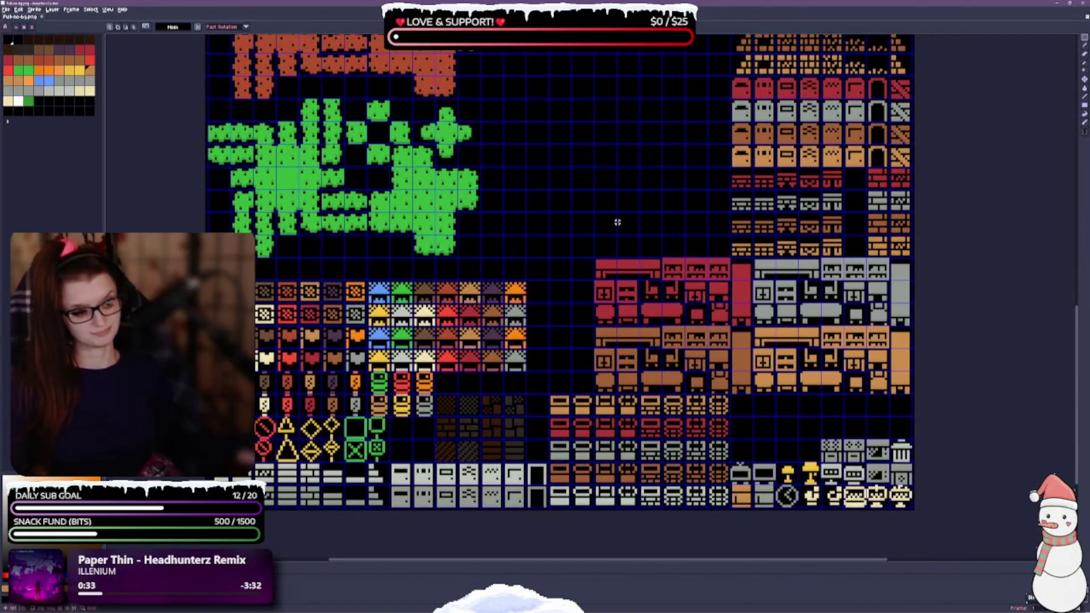
pyautogui.moveTo(609, 143); pyautogui.dragTo(591, 292)
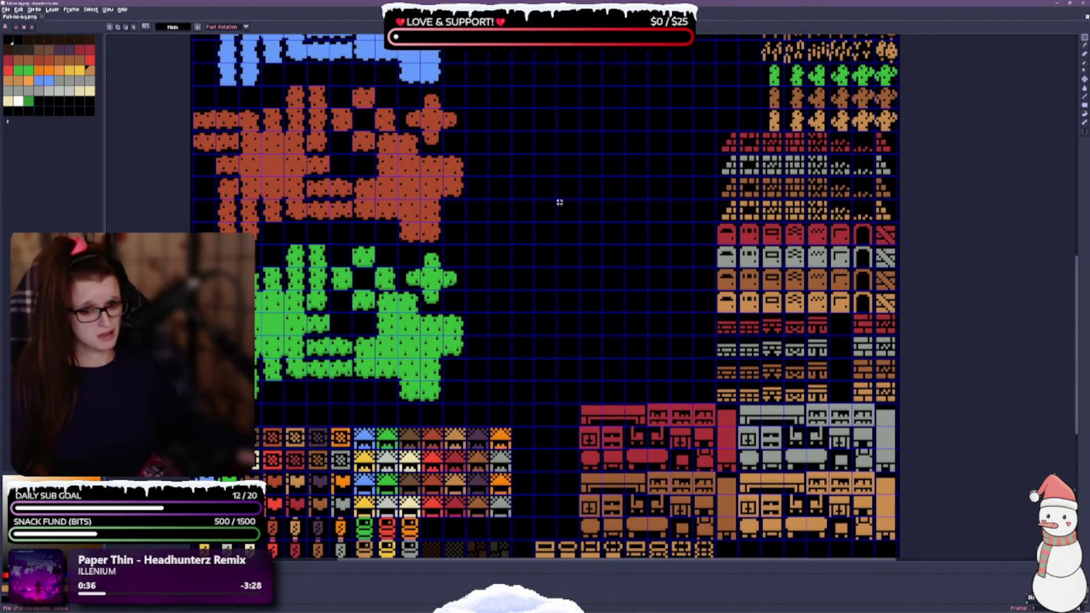
pyautogui.moveTo(559, 202); pyautogui.dragTo(562, 394)
pyautogui.moveTo(561, 199); pyautogui.dragTo(554, 312)
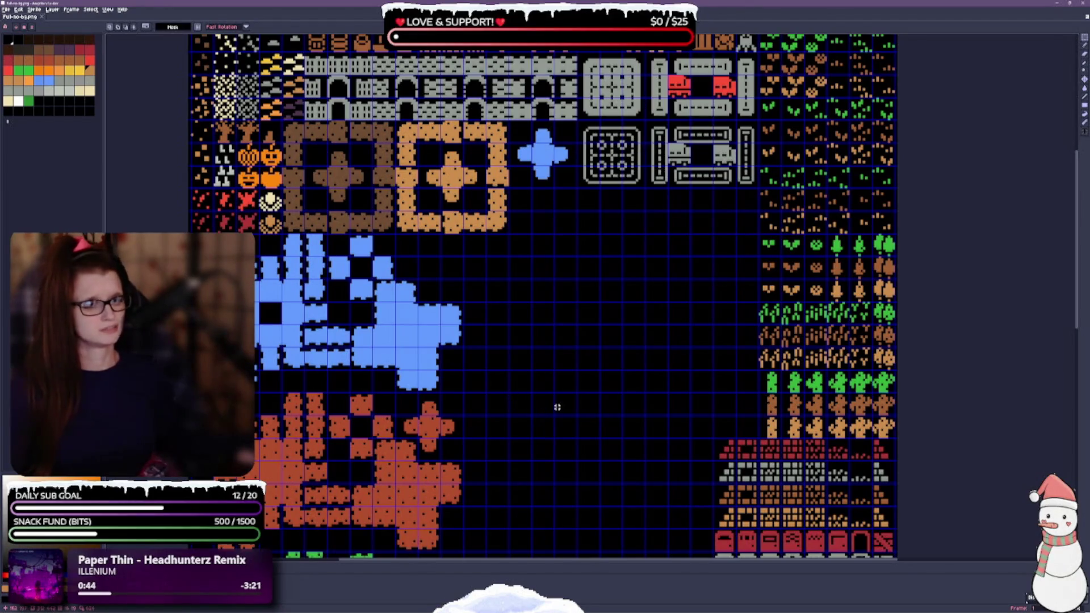
pyautogui.moveTo(602, 425); pyautogui.dragTo(510, 199)
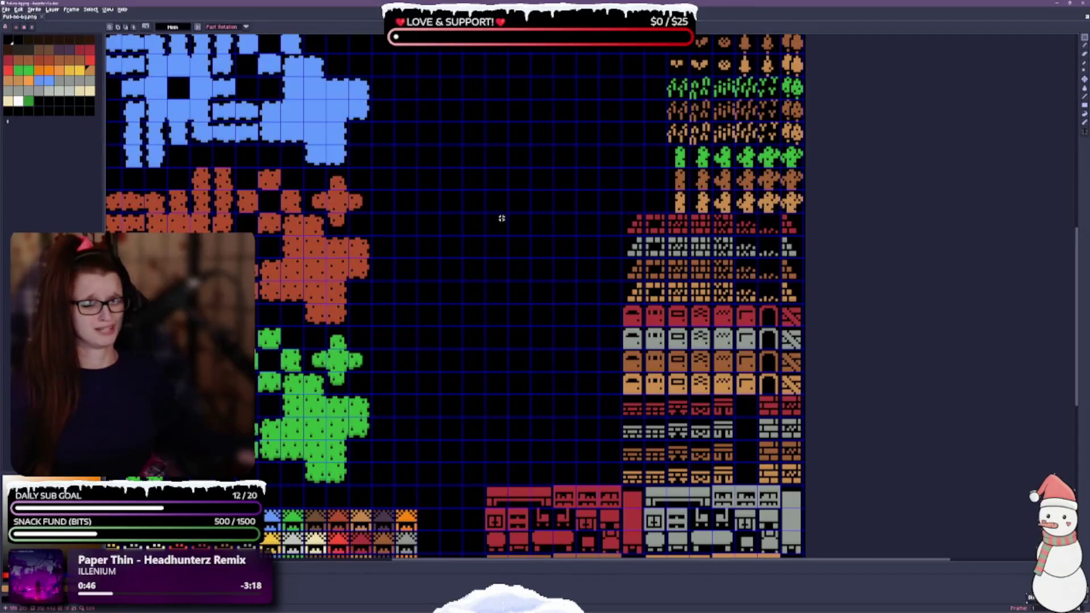
pyautogui.scroll(-5, 510, 227)
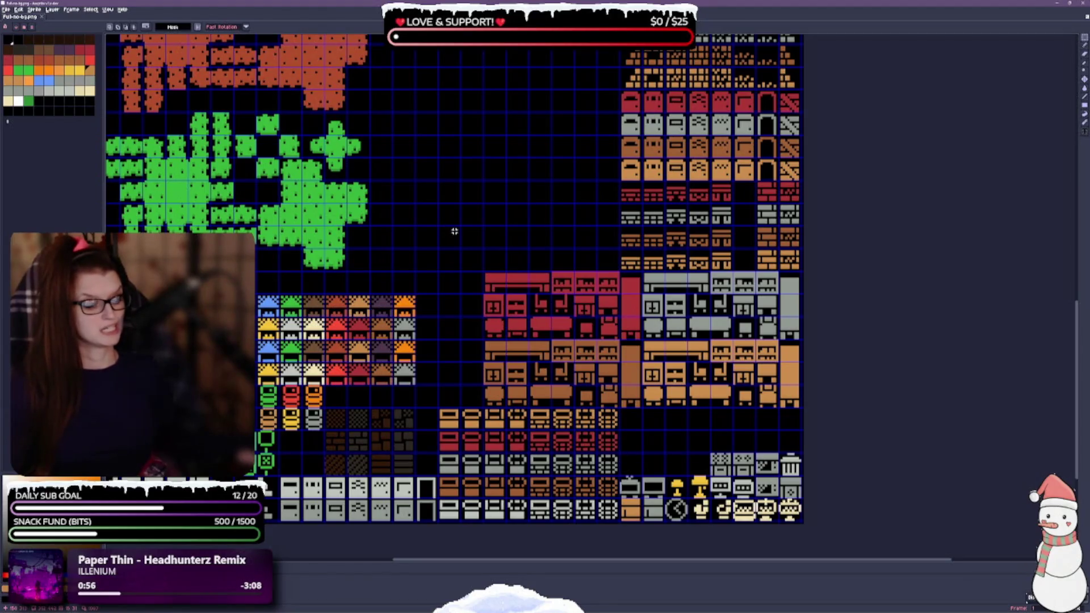
pyautogui.moveTo(374, 212)
pyautogui.mouseDown()
pyautogui.moveTo(429, 177)
pyautogui.moveTo(469, 175)
pyautogui.moveTo(414, 342)
pyautogui.mouseUp()
pyautogui.moveTo(573, 74); pyautogui.dragTo(567, 237)
pyautogui.moveTo(507, 205)
pyautogui.mouseDown()
pyautogui.moveTo(489, 185)
pyautogui.moveTo(510, 274)
pyautogui.mouseUp()
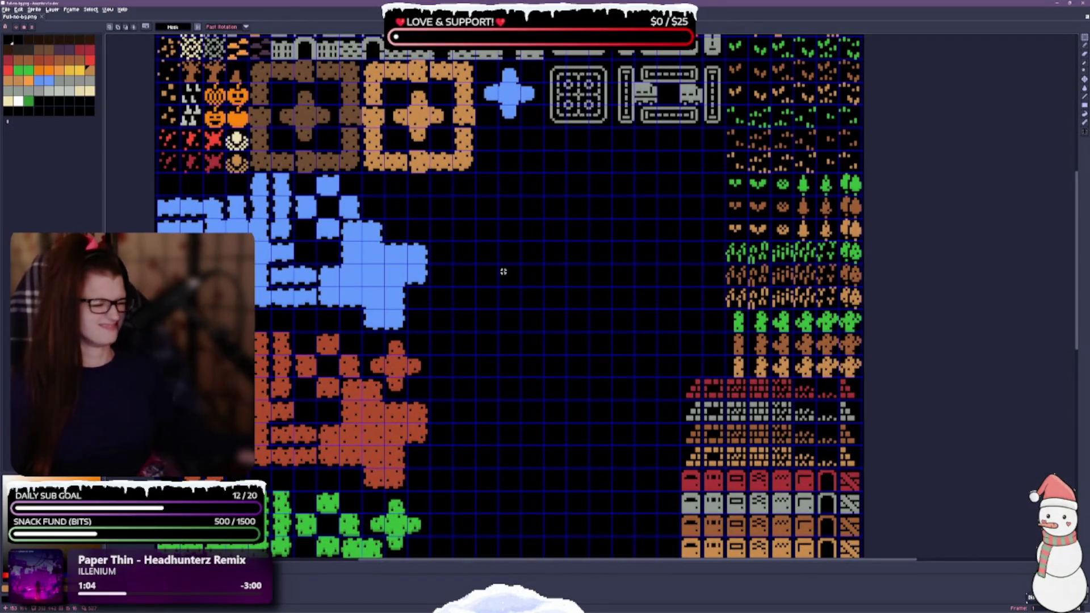
pyautogui.moveTo(454, 238); pyautogui.dragTo(483, 403)
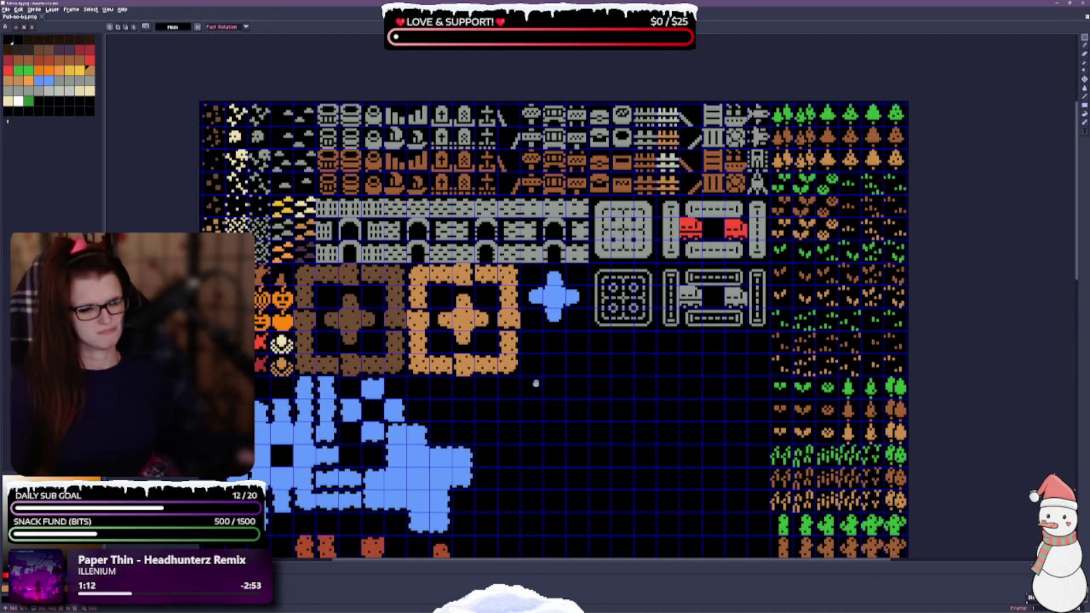
pyautogui.moveTo(534, 383); pyautogui.dragTo(540, 287)
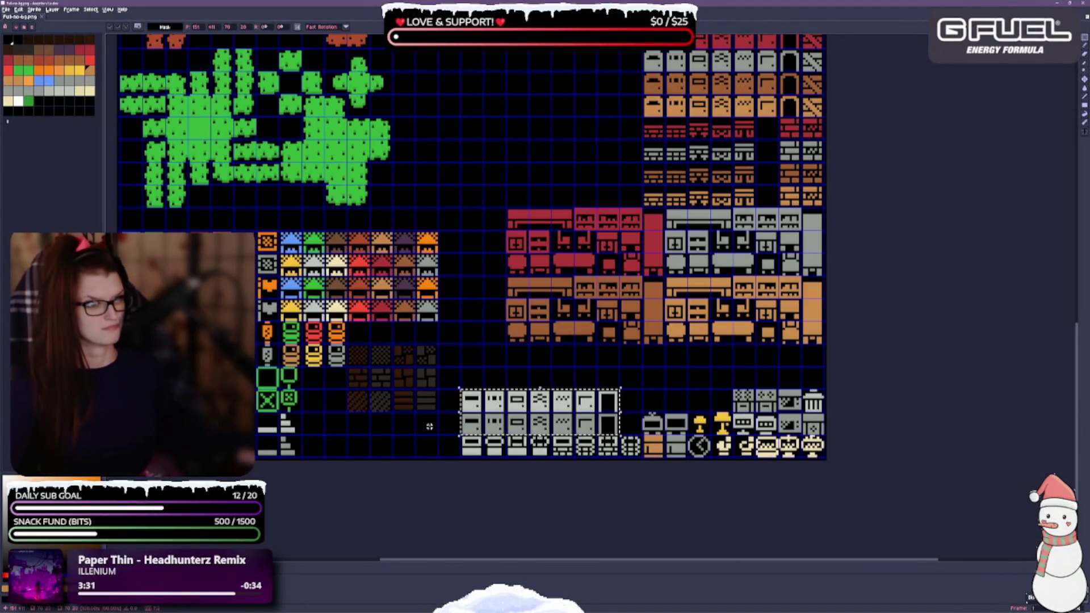
# Move the grey pipe-frame tile block from the bottom up into the empty middle area.
pyautogui.scroll(-3, 430, 427)
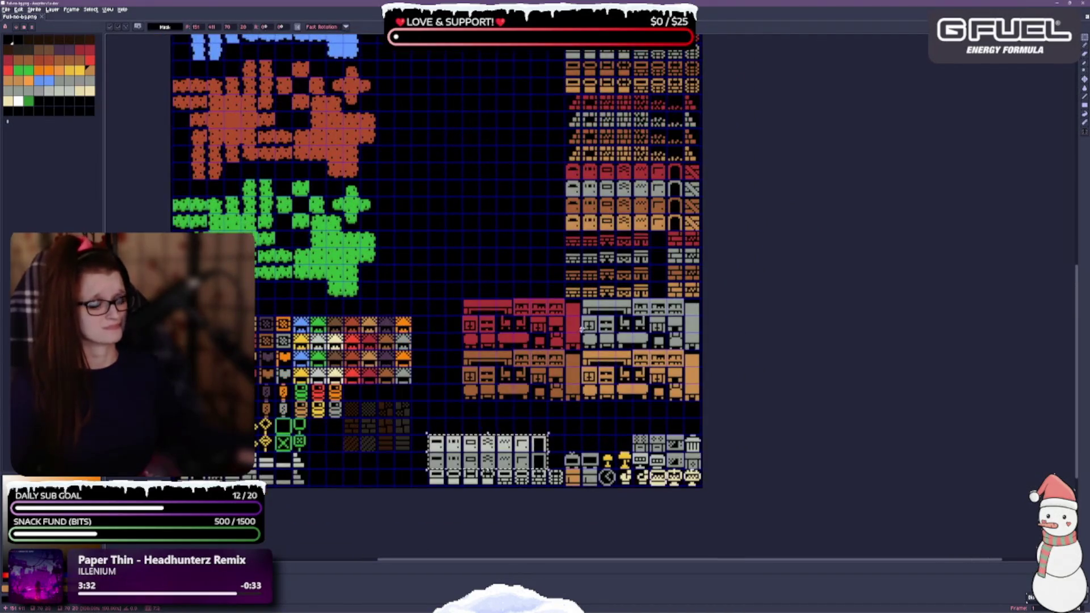
pyautogui.click(442, 449)
pyautogui.moveTo(428, 433); pyautogui.dragTo(549, 484)
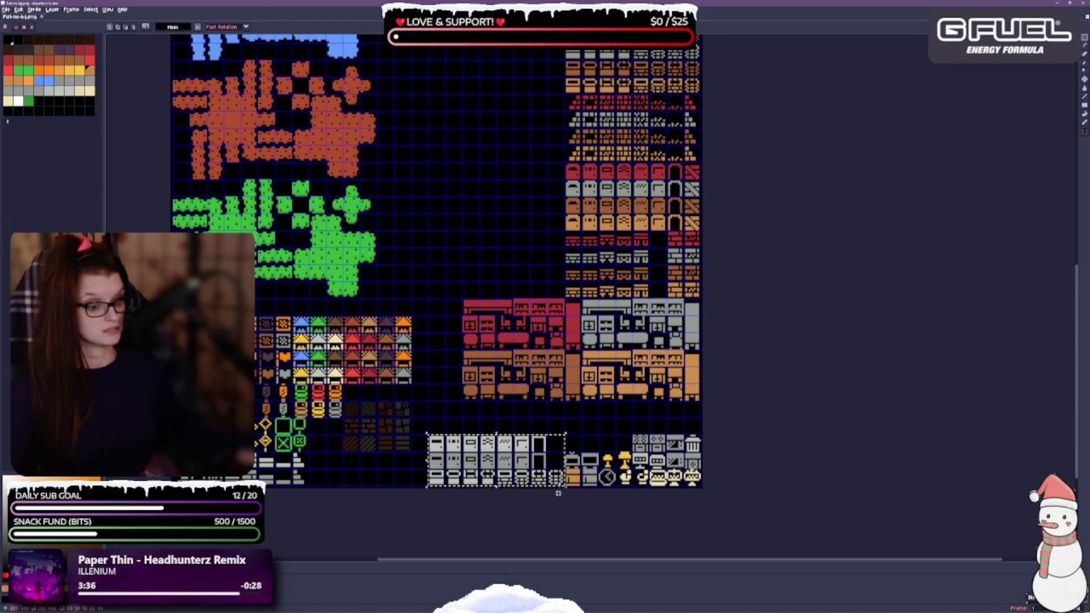
pyautogui.scroll(2, 454, 504)
pyautogui.moveTo(452, 504)
pyautogui.mouseDown()
pyautogui.moveTo(388, 142)
pyautogui.moveTo(418, 114)
pyautogui.moveTo(441, 141)
pyautogui.mouseUp()
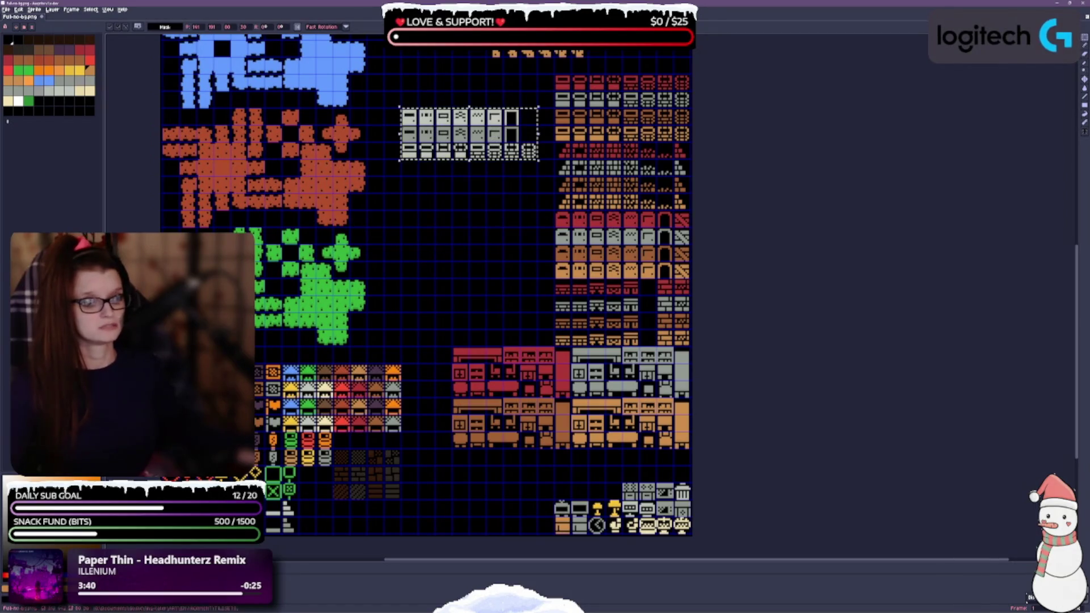
pyautogui.click(313, 529)
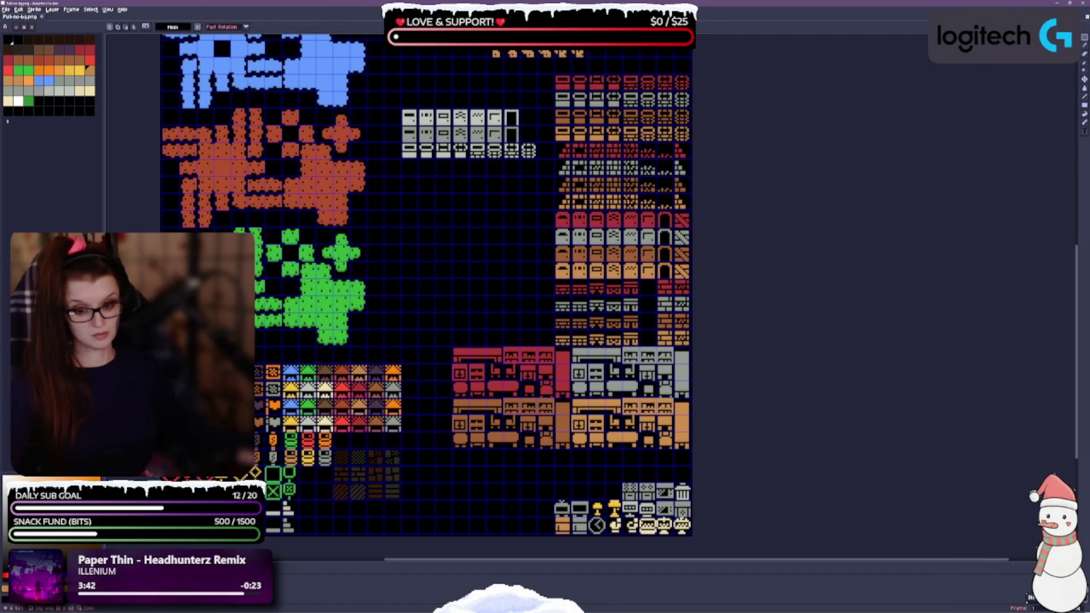
# Place the strip of small grey rail tiles under the grey block and save.
pyautogui.moveTo(266, 536)
pyautogui.mouseDown()
pyautogui.moveTo(285, 499)
pyautogui.moveTo(302, 496)
pyautogui.moveTo(287, 482)
pyautogui.moveTo(478, 224)
pyautogui.moveTo(476, 194)
pyautogui.moveTo(476, 211)
pyautogui.mouseUp()
pyautogui.click(456, 255)
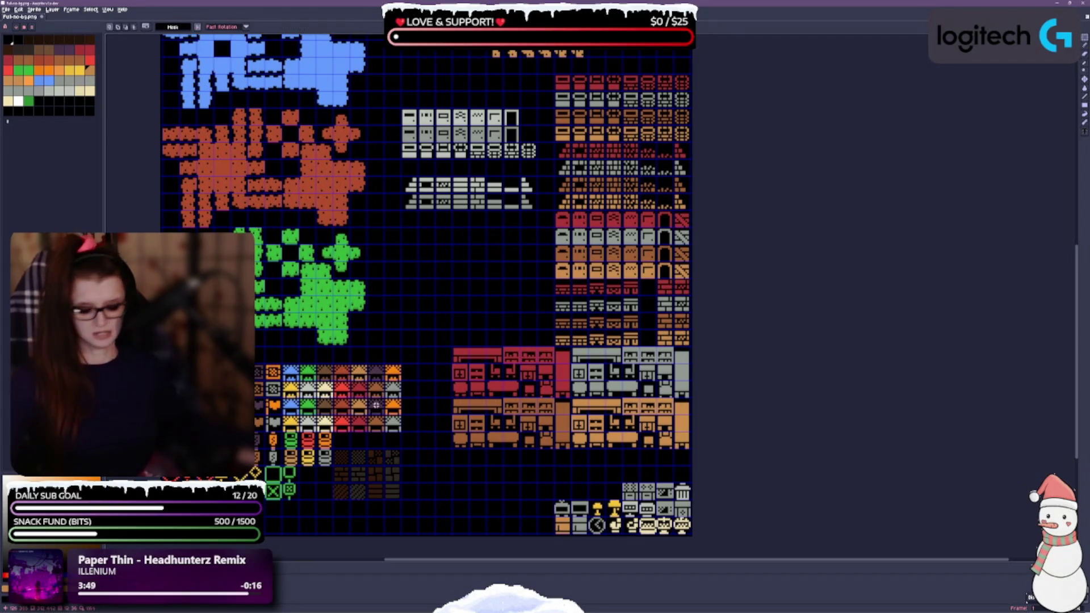
pyautogui.hotkey('ctrl', 's')
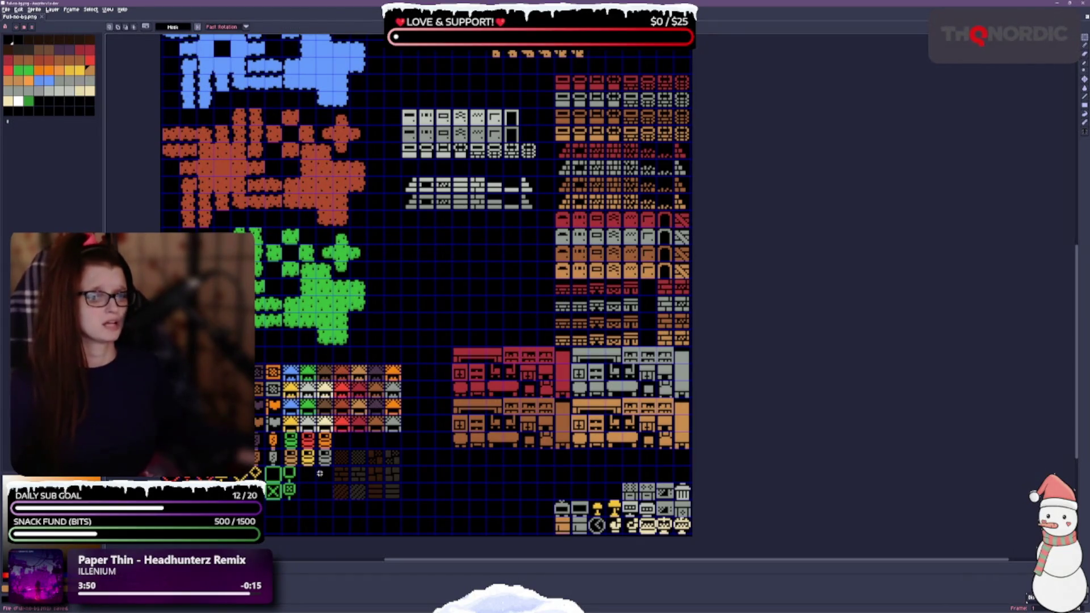
pyautogui.scroll(1, 434, 489)
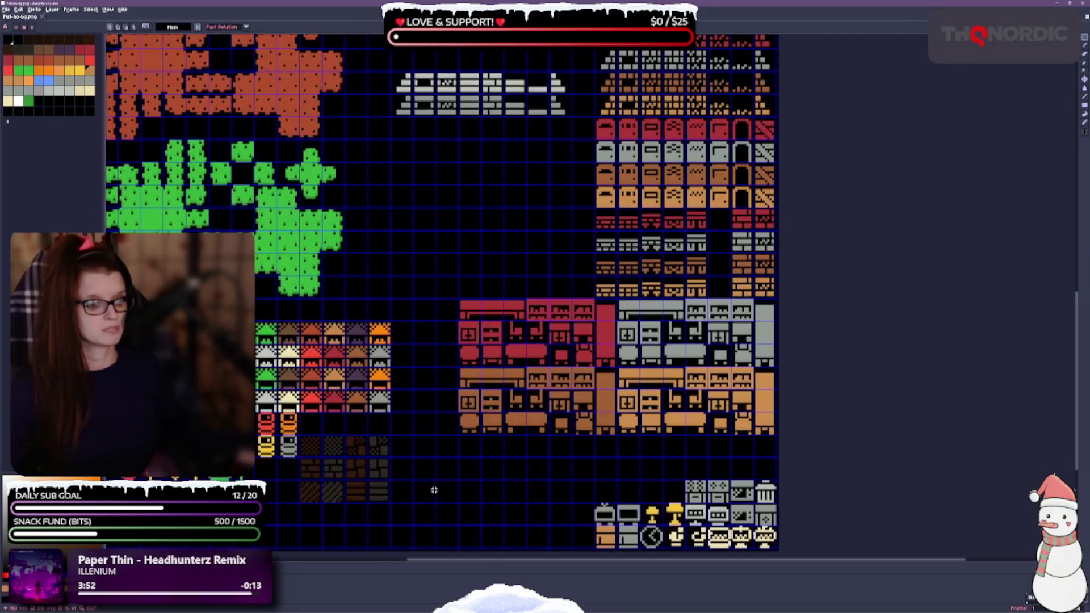
# Move the dark brown patterned tiles to the top, directly above the grey pipe-frame tiles.
pyautogui.moveTo(449, 502); pyautogui.dragTo(458, 442)
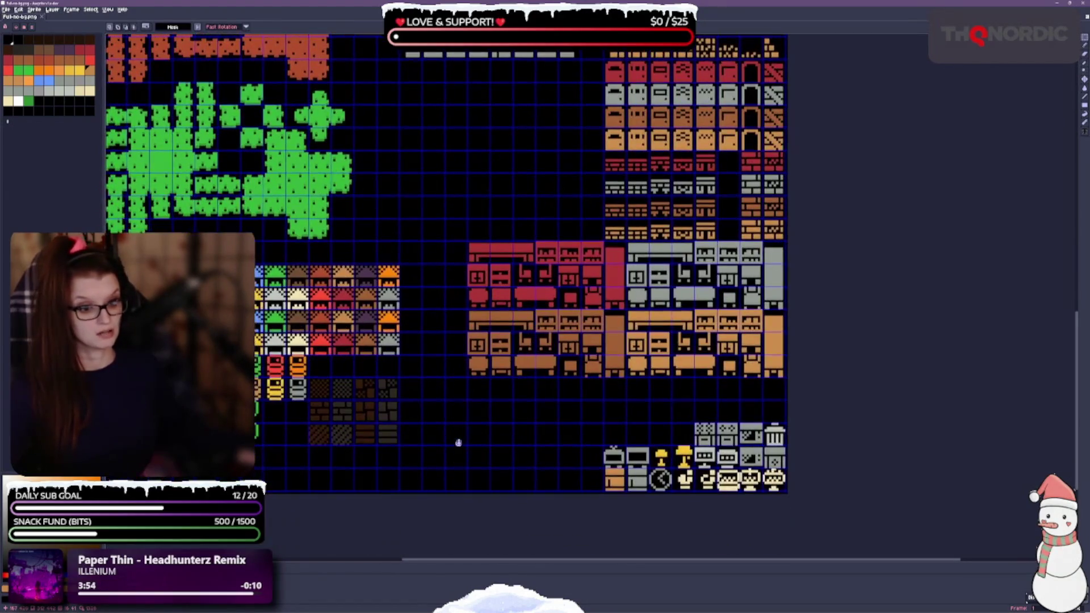
pyautogui.scroll(-1, 456, 437)
pyautogui.scroll(3, 459, 431)
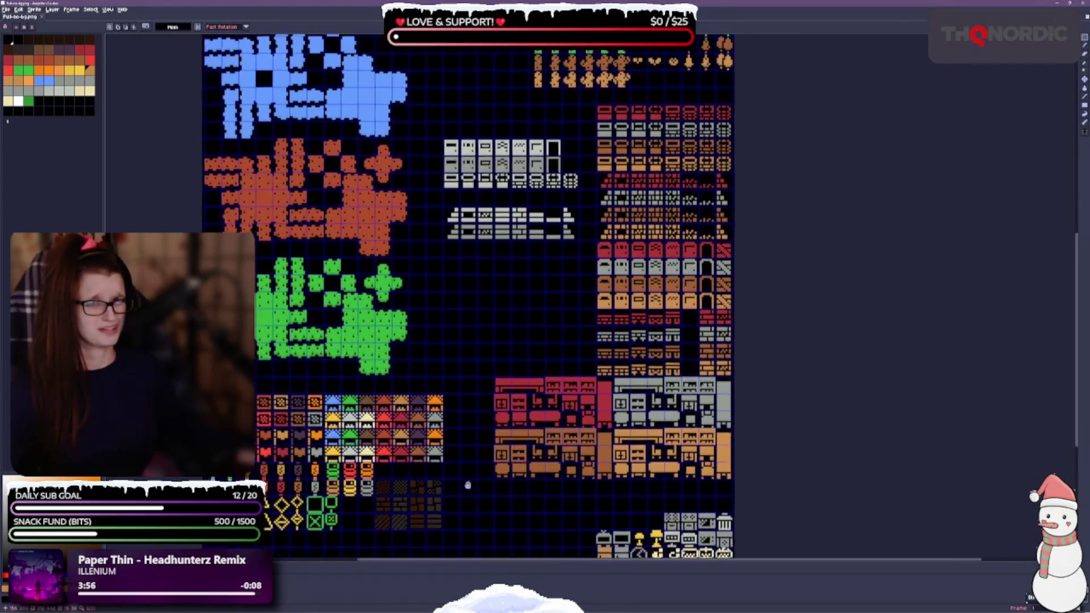
pyautogui.moveTo(386, 439)
pyautogui.mouseDown()
pyautogui.moveTo(455, 490)
pyautogui.moveTo(500, 106)
pyautogui.moveTo(487, 66)
pyautogui.mouseUp()
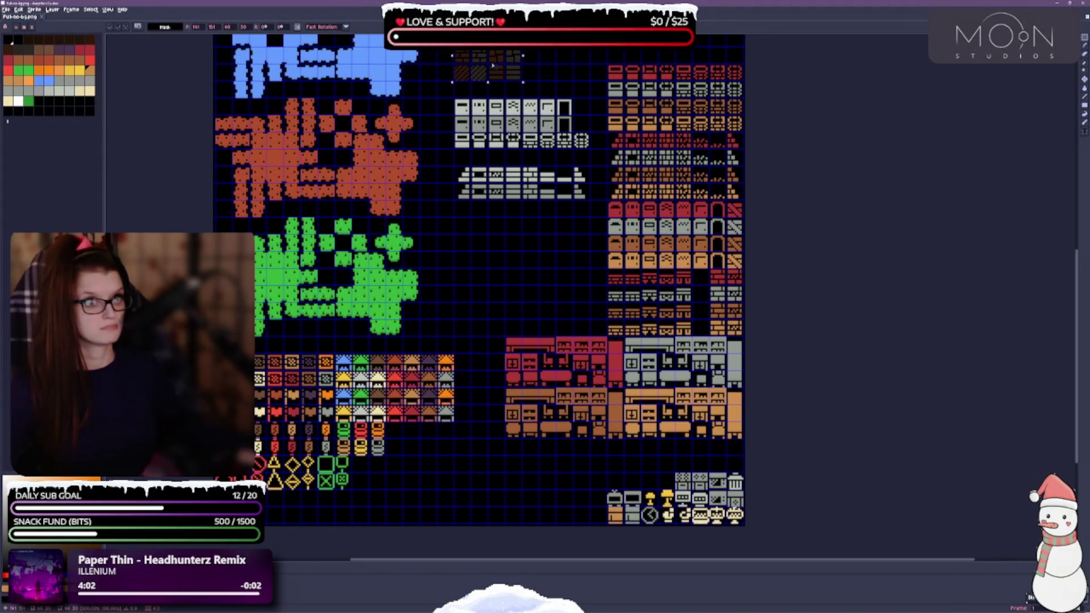
pyautogui.press('Return')
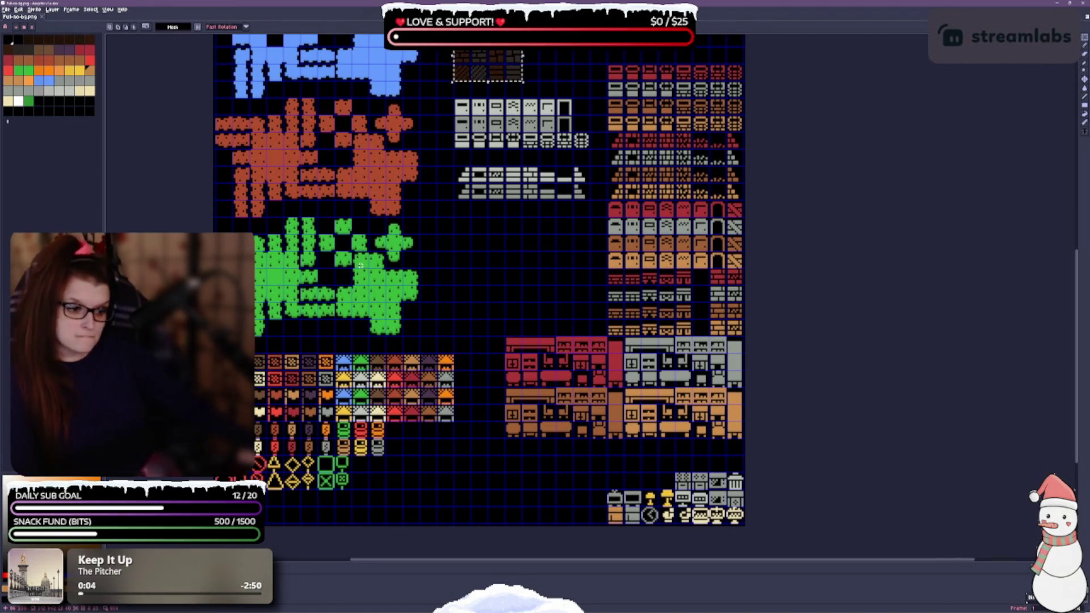
pyautogui.click(499, 314)
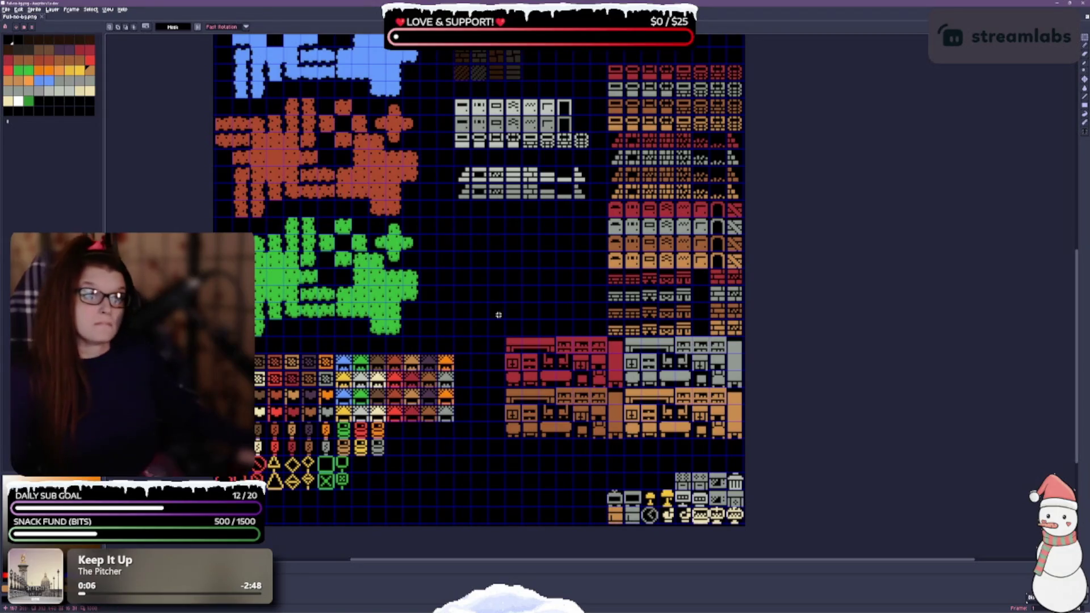
pyautogui.scroll(3, 499, 318)
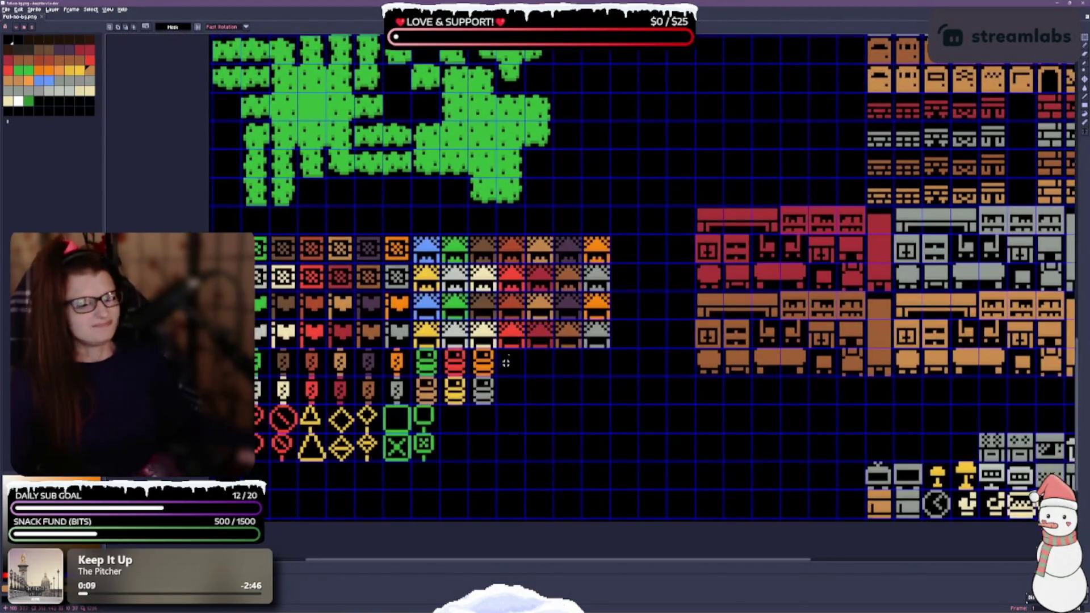
# Move the orange, red and brown barrel tiles into new cells of the barrel row.
pyautogui.scroll(1, 465, 406)
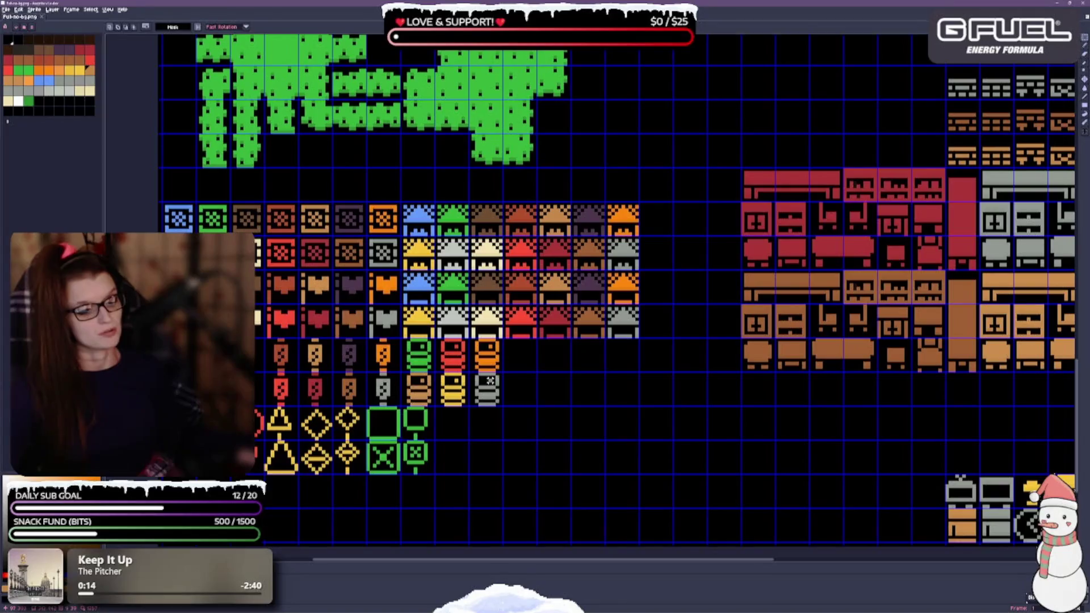
pyautogui.moveTo(476, 377)
pyautogui.mouseDown()
pyautogui.moveTo(502, 406)
pyautogui.moveTo(622, 390)
pyautogui.mouseUp()
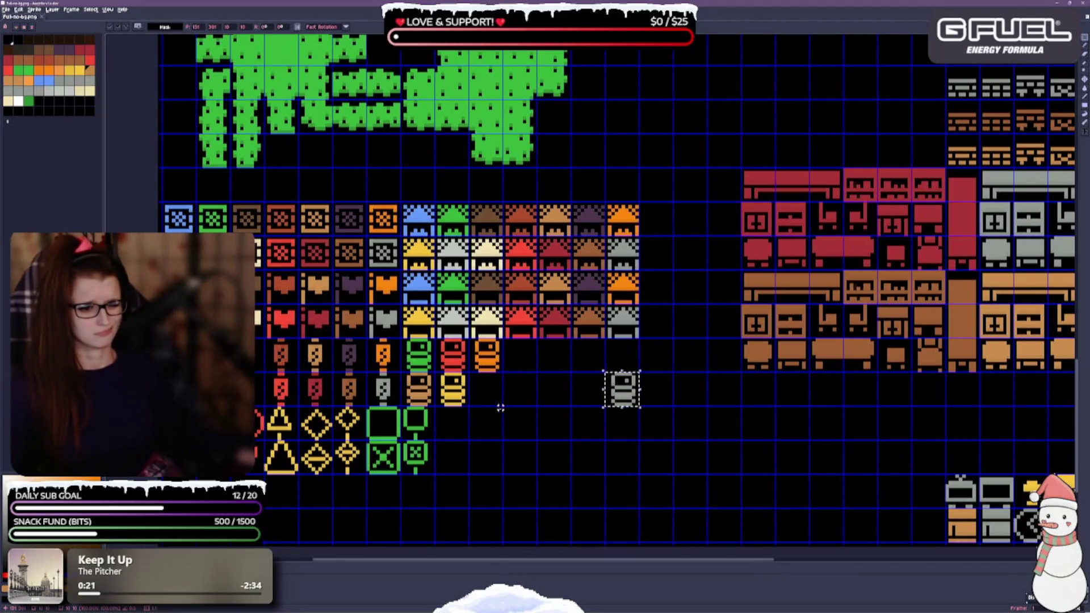
pyautogui.click(486, 353)
pyautogui.moveTo(491, 362); pyautogui.dragTo(628, 362)
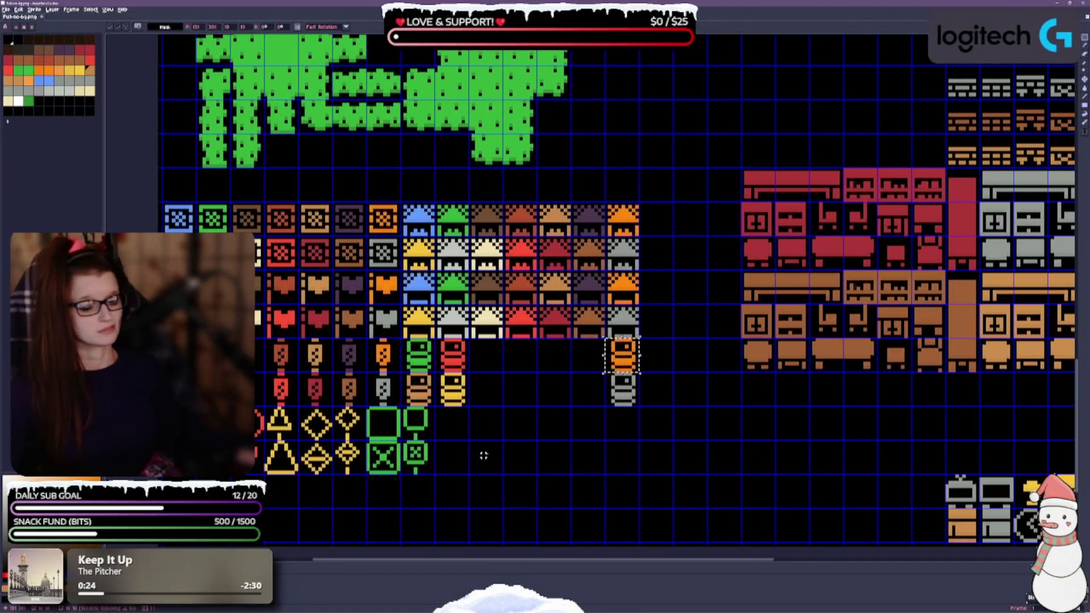
pyautogui.click(449, 353)
pyautogui.moveTo(450, 353)
pyautogui.mouseDown()
pyautogui.moveTo(517, 353)
pyautogui.moveTo(518, 388)
pyautogui.mouseUp()
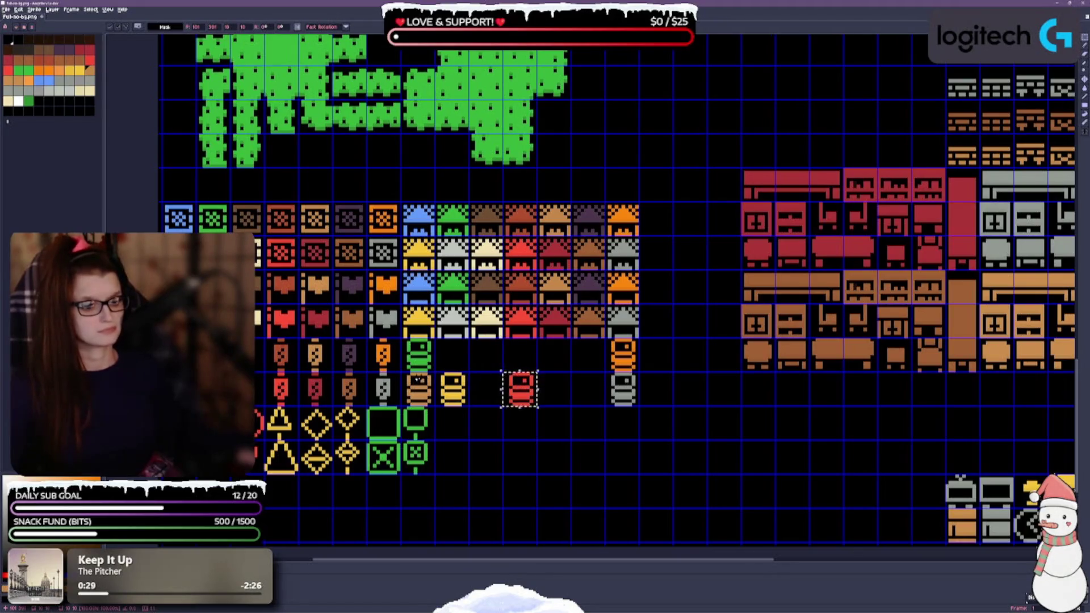
pyautogui.click(417, 383)
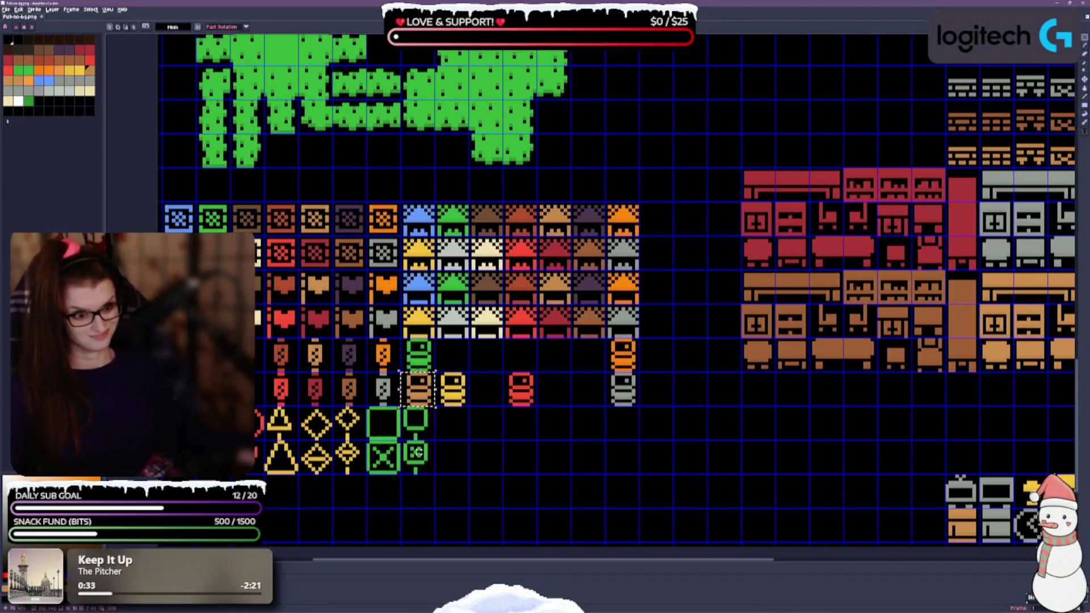
pyautogui.moveTo(418, 389)
pyautogui.mouseDown()
pyautogui.moveTo(558, 389)
pyautogui.moveTo(554, 355)
pyautogui.mouseUp()
pyautogui.click(562, 387)
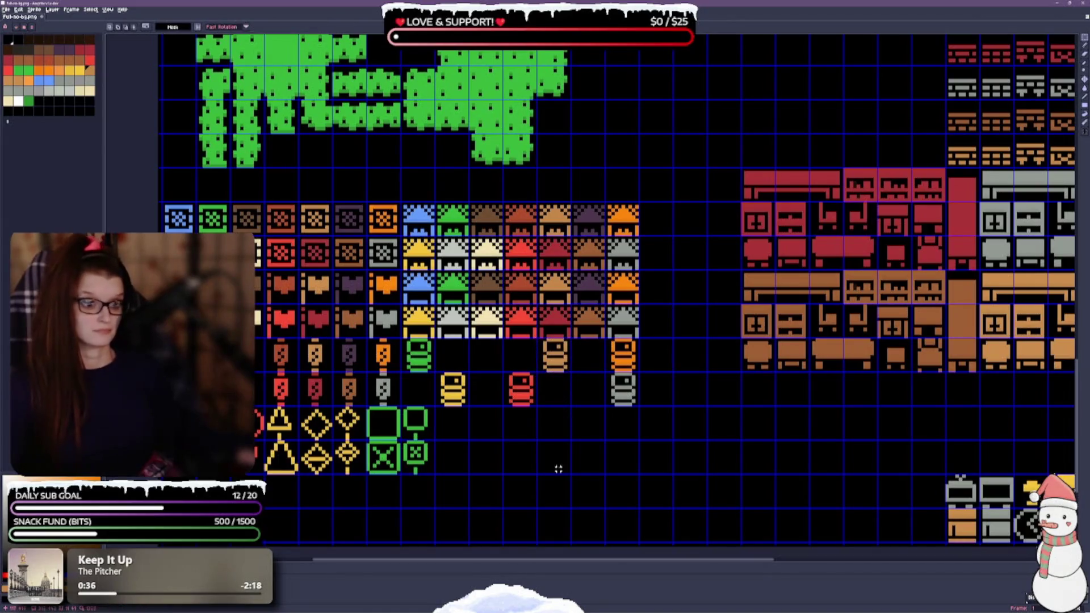
# Shift the green barrel one cell right and the yellow barrel one cell left, saving.
pyautogui.moveTo(410, 346)
pyautogui.mouseDown()
pyautogui.moveTo(434, 370)
pyautogui.moveTo(454, 355)
pyautogui.mouseUp()
pyautogui.hotkey('ctrl', 's')
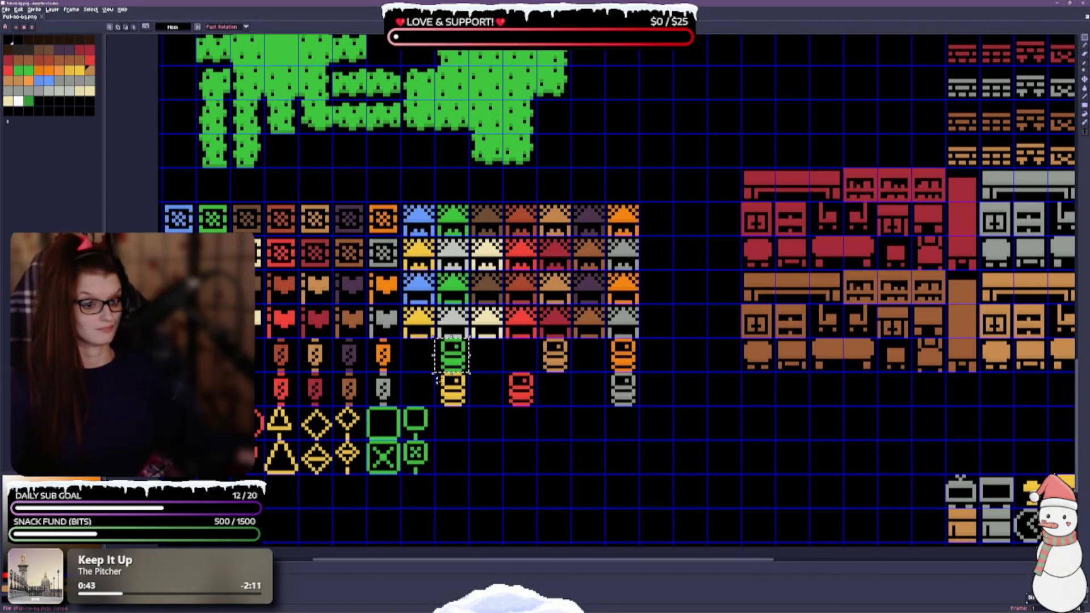
pyautogui.moveTo(436, 372)
pyautogui.mouseDown()
pyautogui.moveTo(469, 405)
pyautogui.moveTo(418, 392)
pyautogui.mouseUp()
pyautogui.hotkey('ctrl', 's')
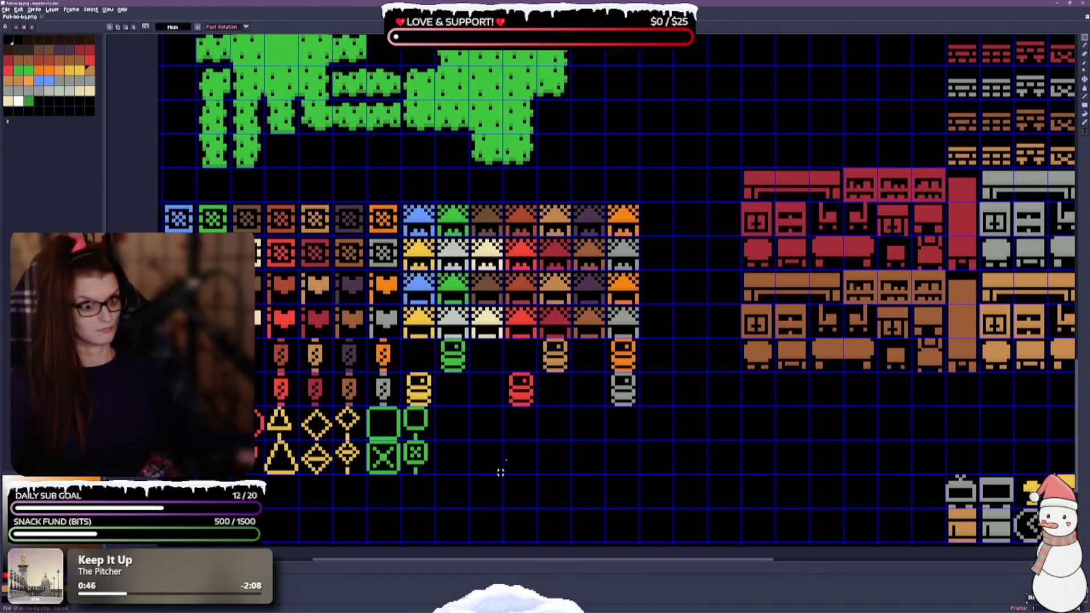
pyautogui.scroll(-1, 531, 407)
pyautogui.moveTo(681, 464)
pyautogui.mouseDown()
pyautogui.moveTo(523, 399)
pyautogui.moveTo(708, 396)
pyautogui.mouseUp()
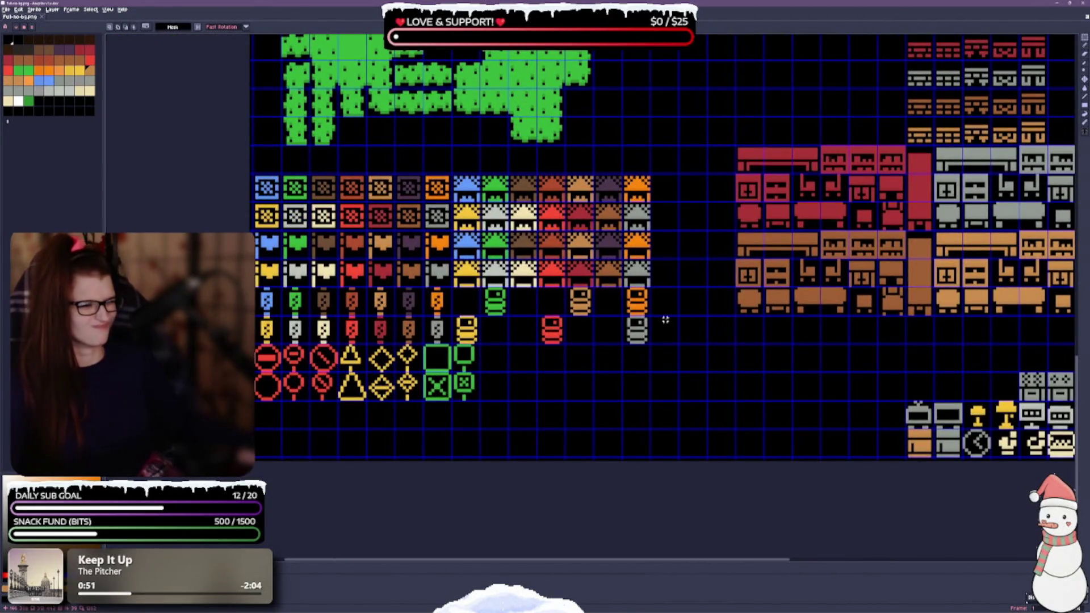
# Copy the yellow barrel tile into the empty cells to complete two seven-tile barrel rows.
pyautogui.scroll(5, 776, 257)
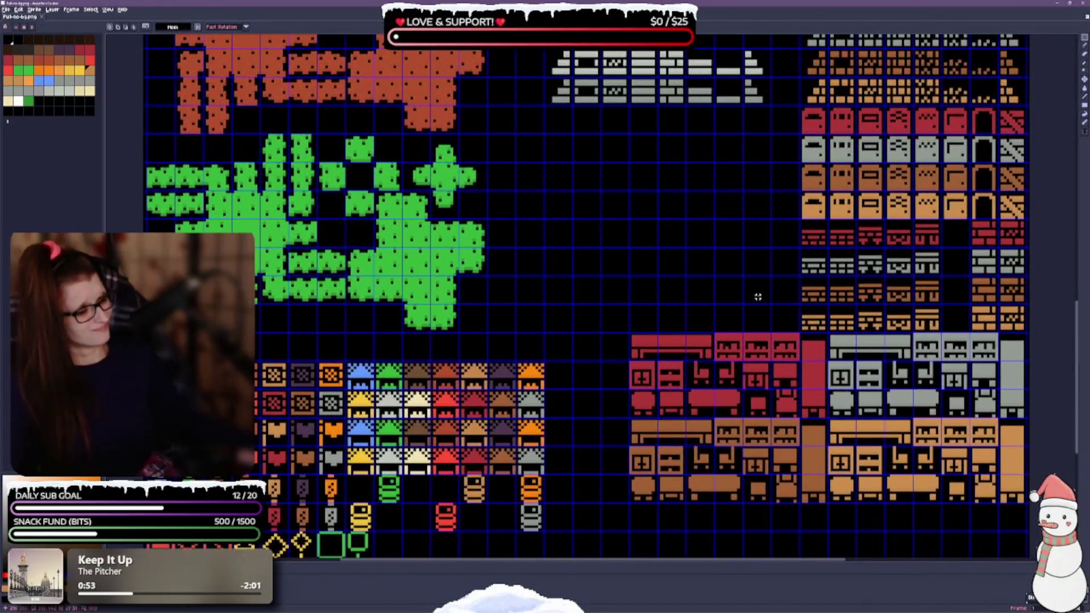
pyautogui.scroll(2, 689, 233)
pyautogui.scroll(1, 670, 275)
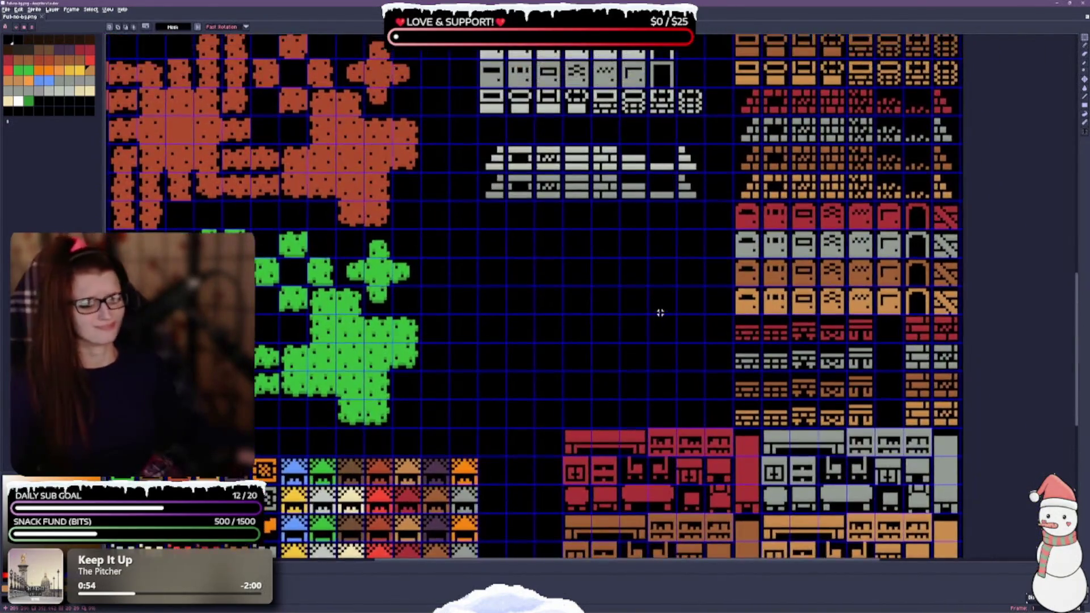
pyautogui.scroll(-1, 660, 313)
pyautogui.scroll(-2, 652, 308)
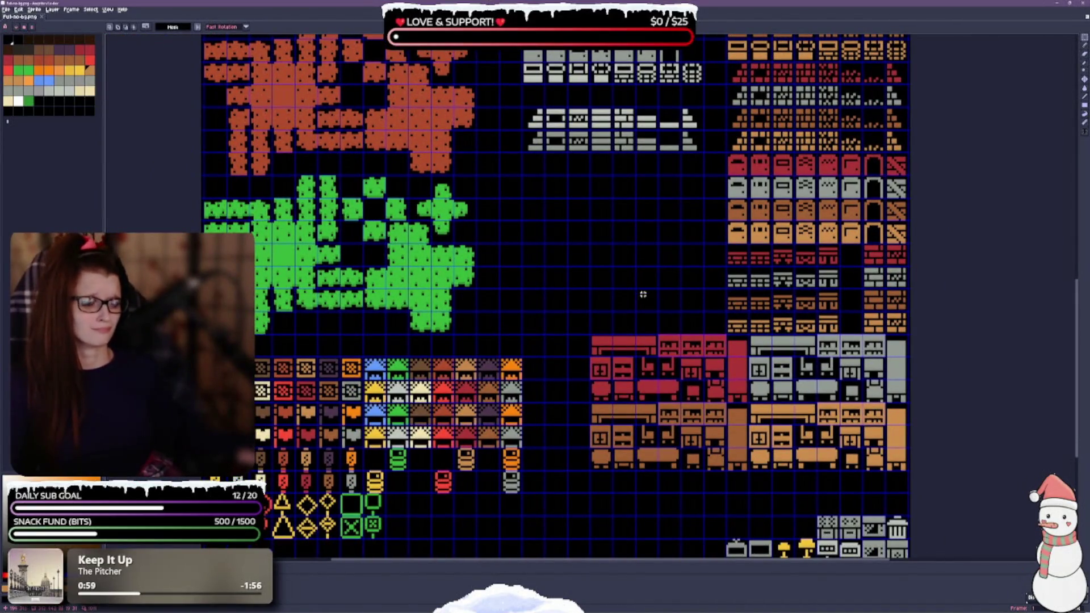
pyautogui.moveTo(676, 244); pyautogui.dragTo(641, 374)
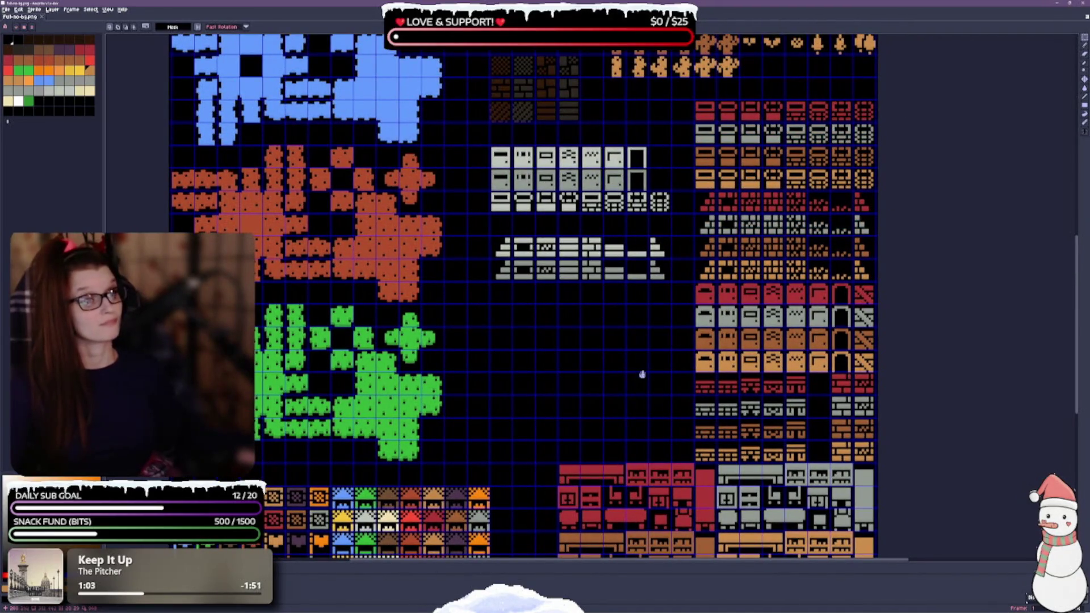
pyautogui.moveTo(642, 374); pyautogui.dragTo(716, 228)
pyautogui.scroll(1, 626, 418)
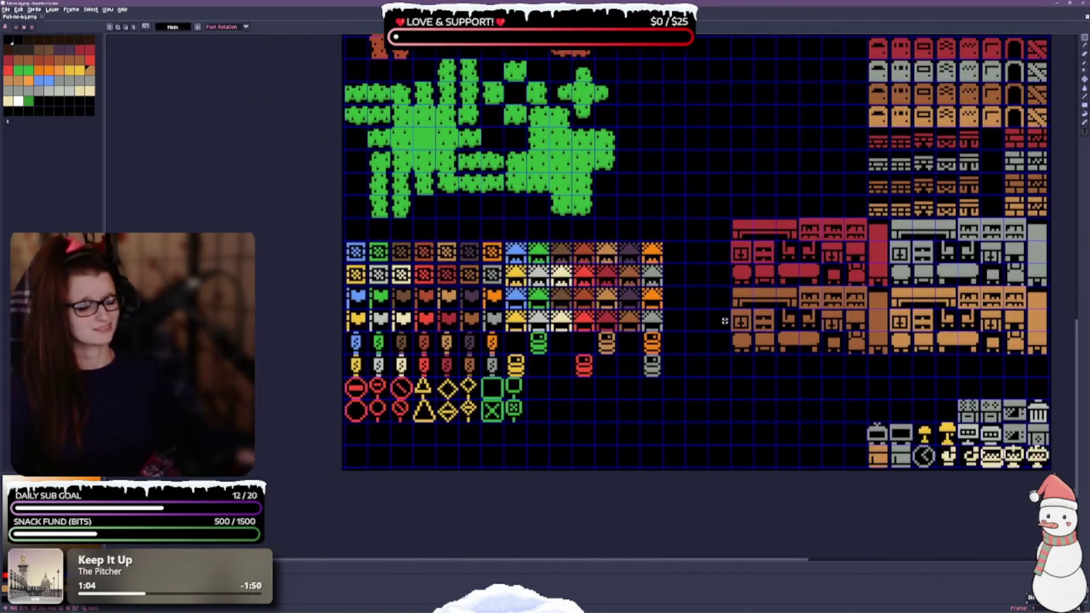
pyautogui.scroll(1, 614, 371)
pyautogui.scroll(1, 615, 372)
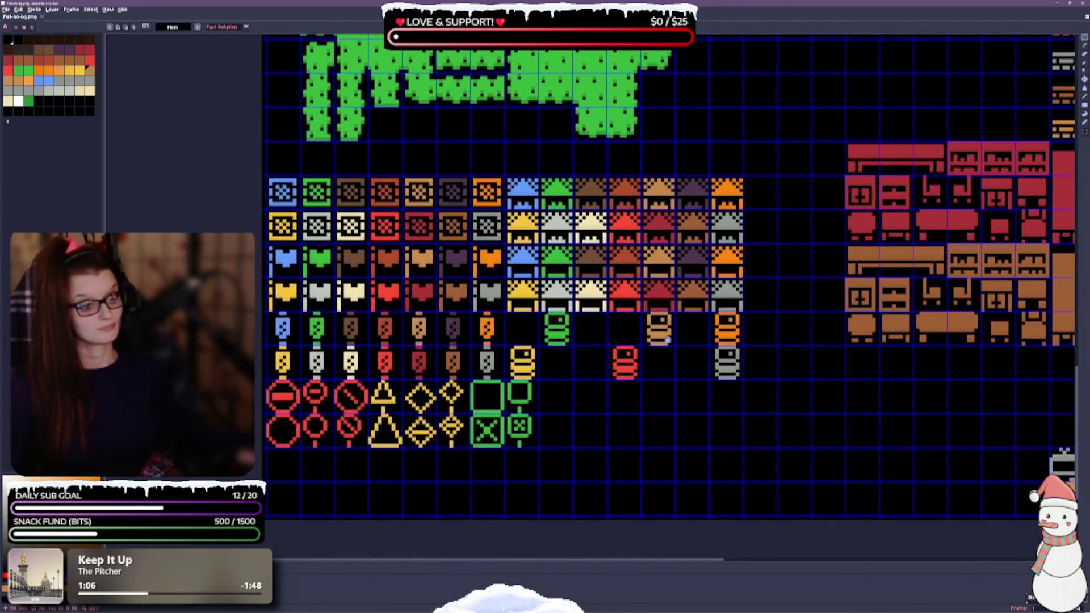
pyautogui.moveTo(834, 500); pyautogui.dragTo(782, 469)
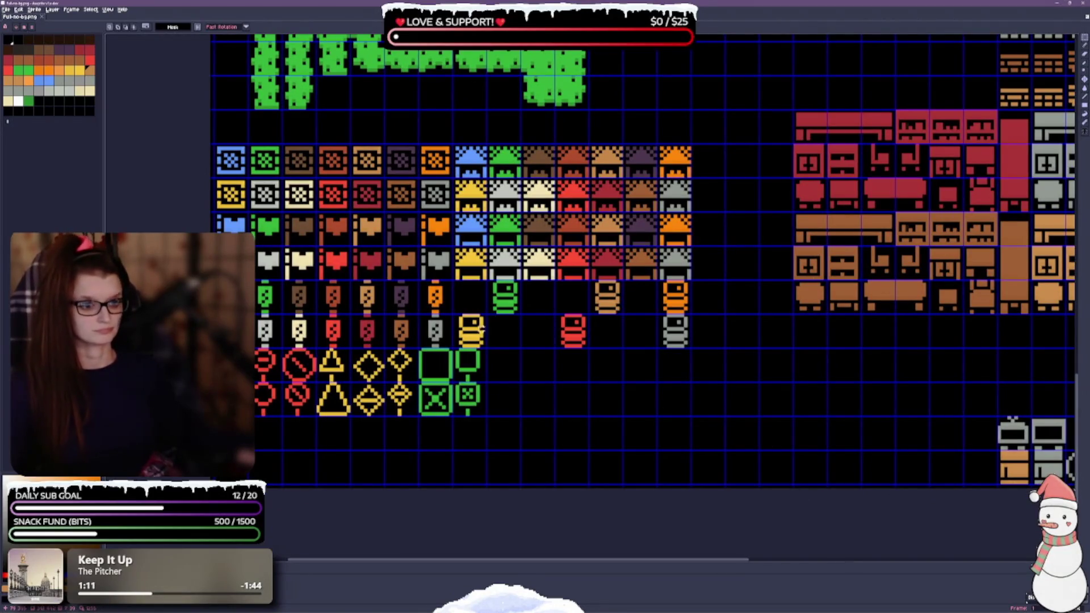
pyautogui.moveTo(455, 313)
pyautogui.mouseDown()
pyautogui.moveTo(488, 349)
pyautogui.moveTo(470, 315)
pyautogui.moveTo(499, 336)
pyautogui.moveTo(533, 336)
pyautogui.moveTo(532, 302)
pyautogui.moveTo(574, 307)
pyautogui.mouseUp()
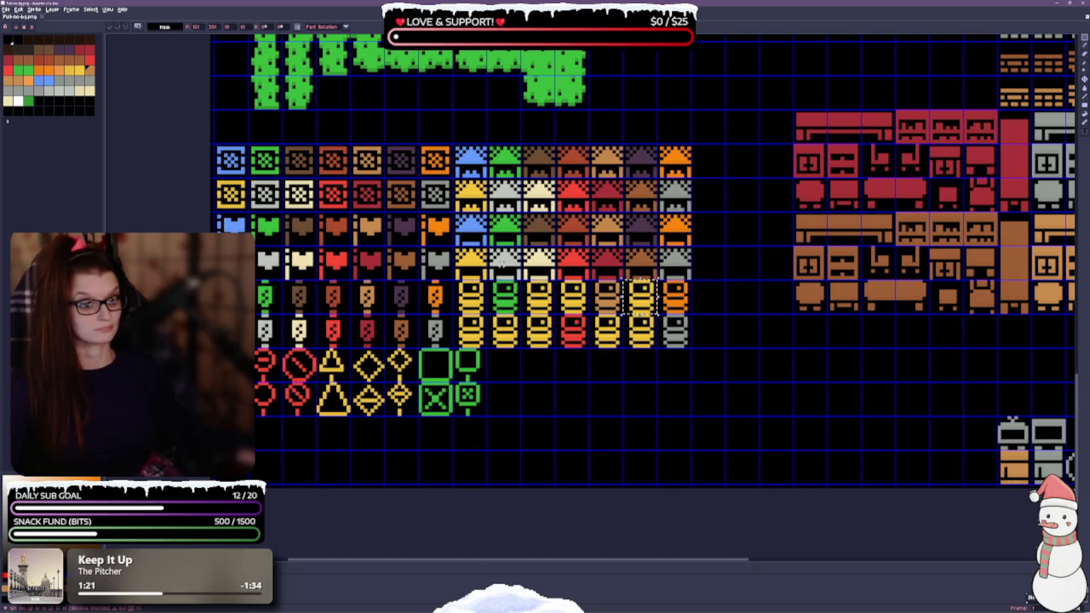
pyautogui.press('g')
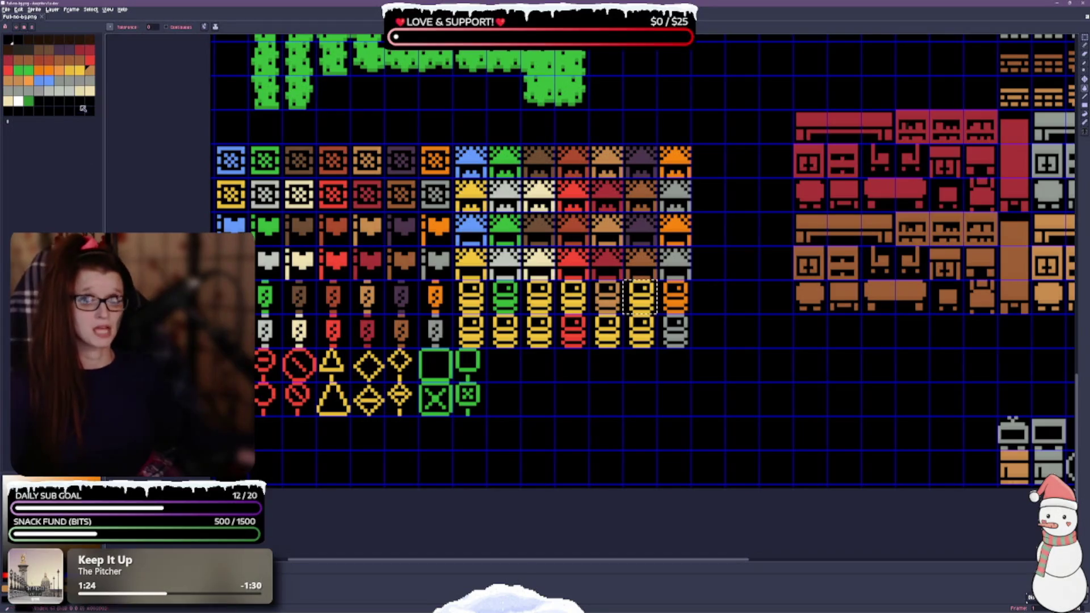
# Fill one yellow barrel copy with dark purple and another with brown.
pyautogui.click(69, 50)
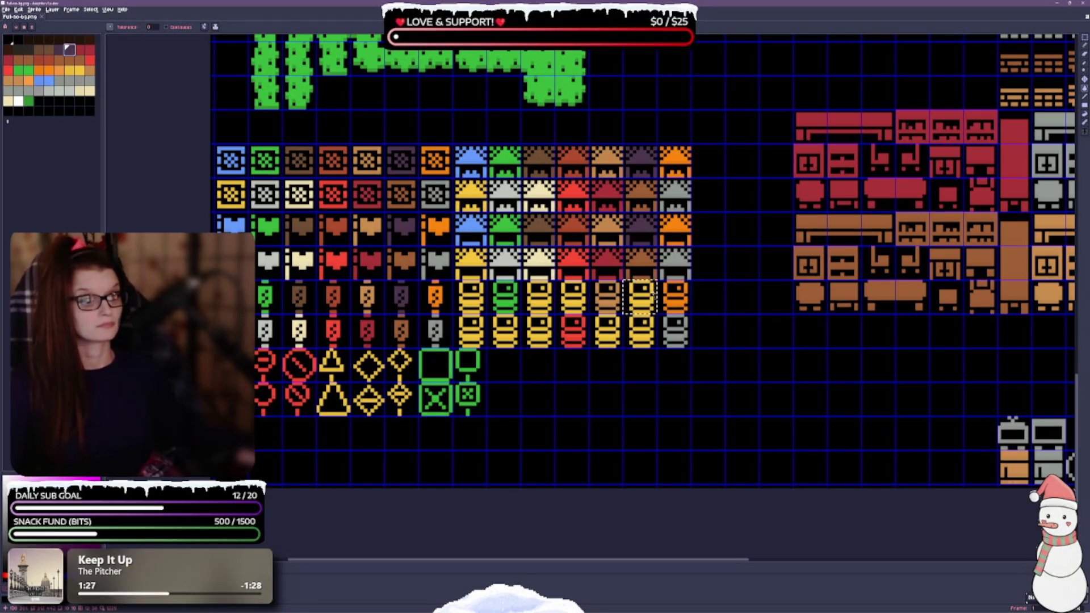
pyautogui.click(642, 306)
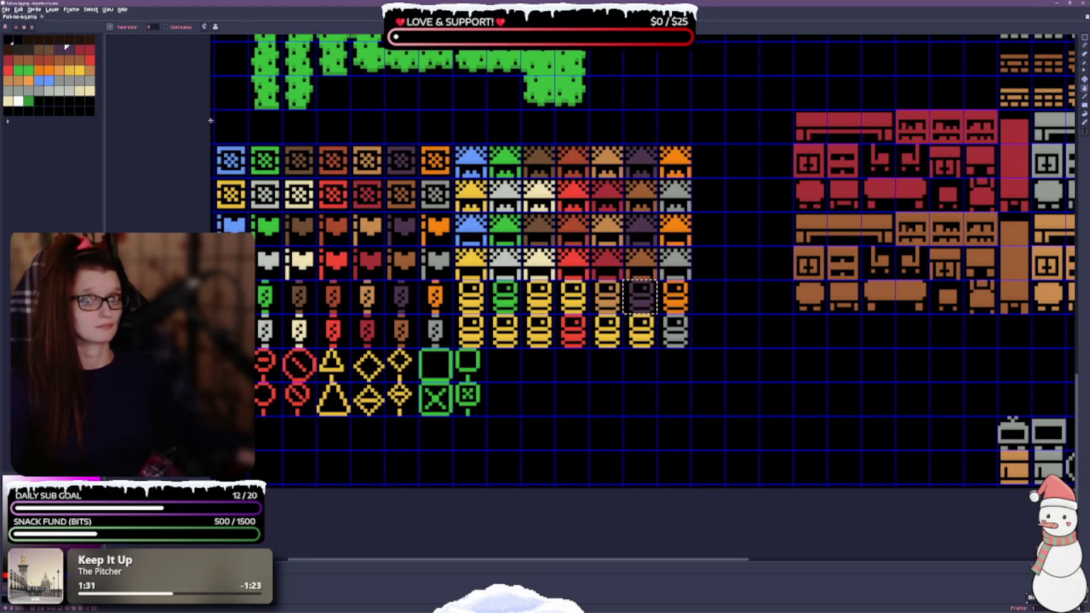
pyautogui.click(70, 60)
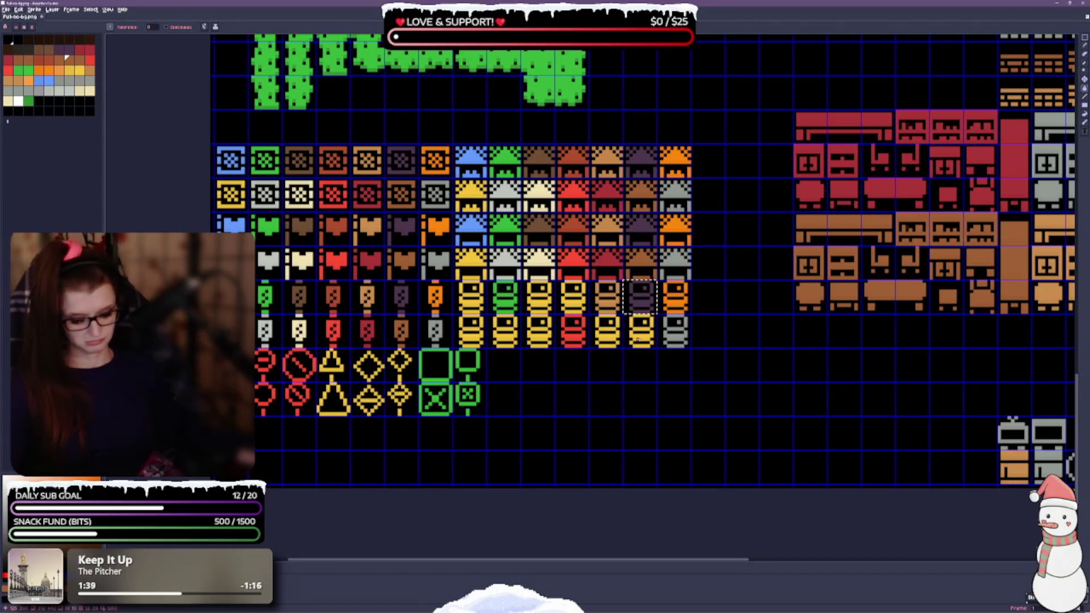
pyautogui.hotkey('ctrl', 'd')
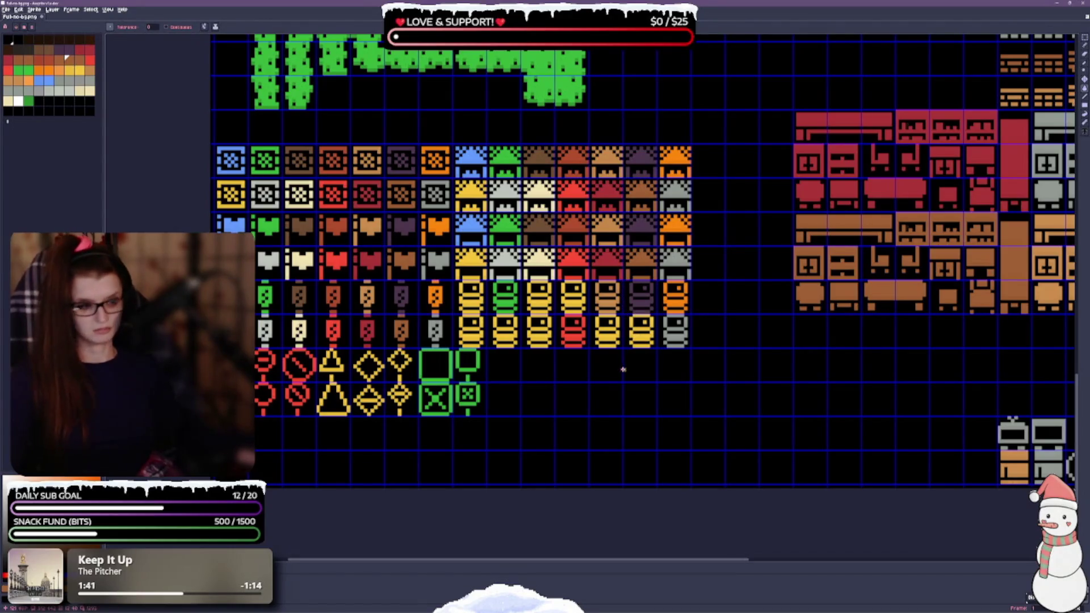
pyautogui.click(645, 339)
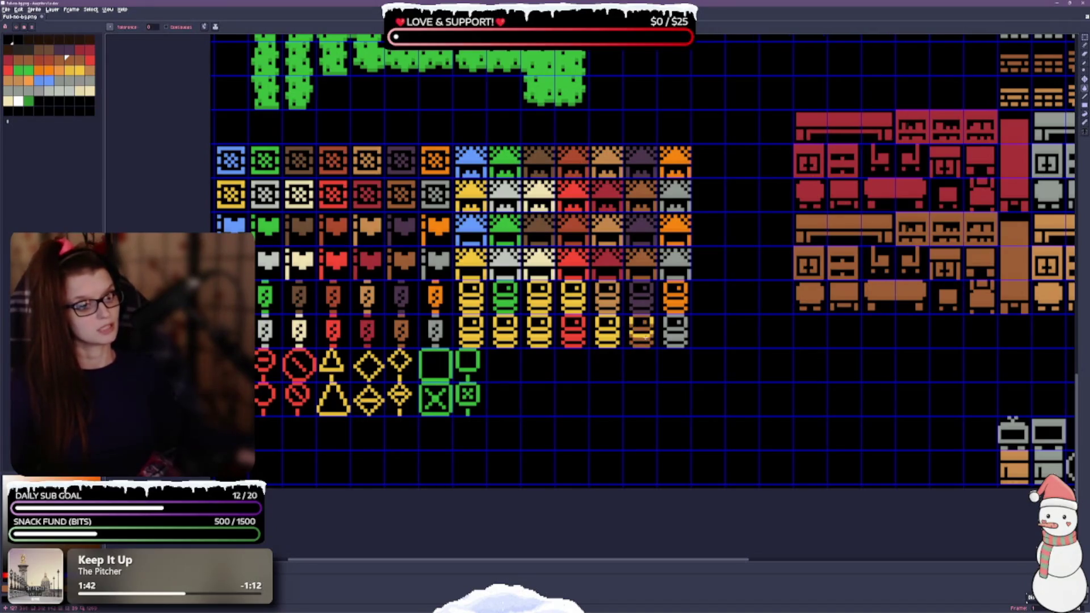
pyautogui.click(642, 336)
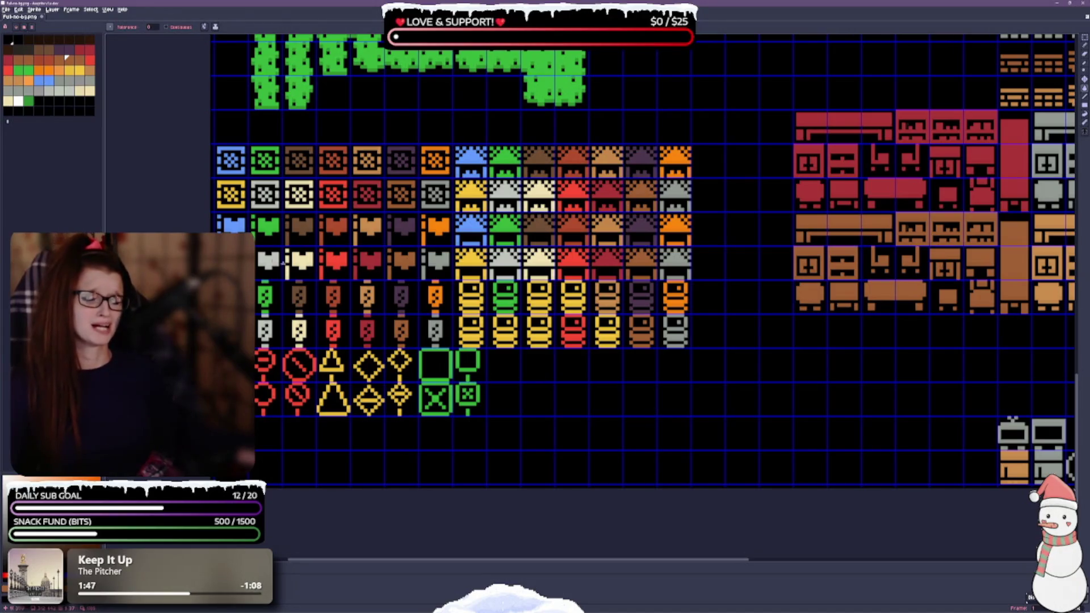
pyautogui.click(91, 51)
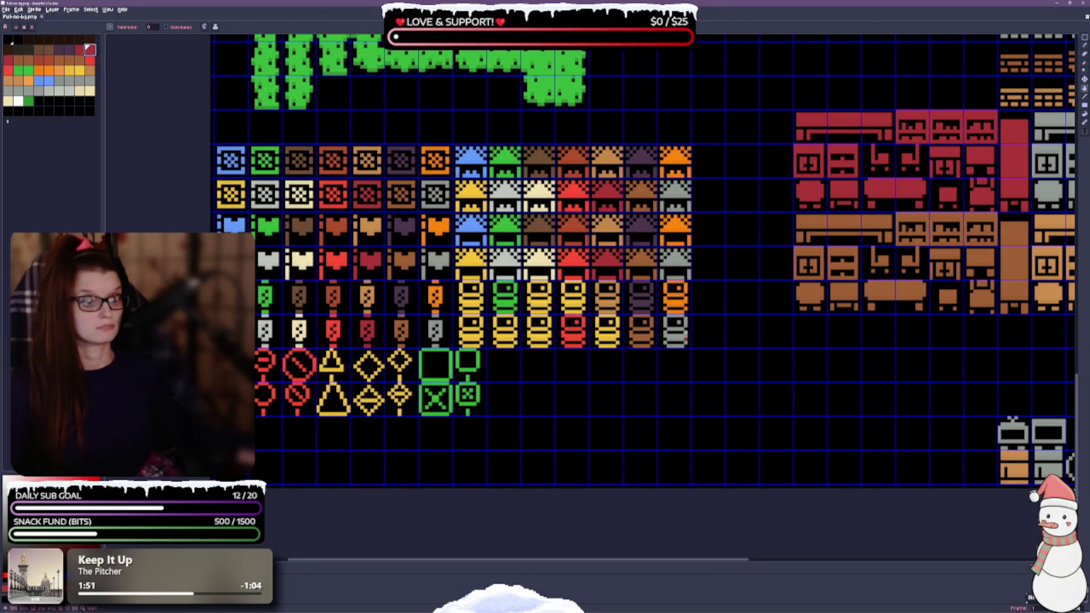
# Fill the yellow barrel copy in the second barrel row with dark red.
pyautogui.scroll(2, 695, 335)
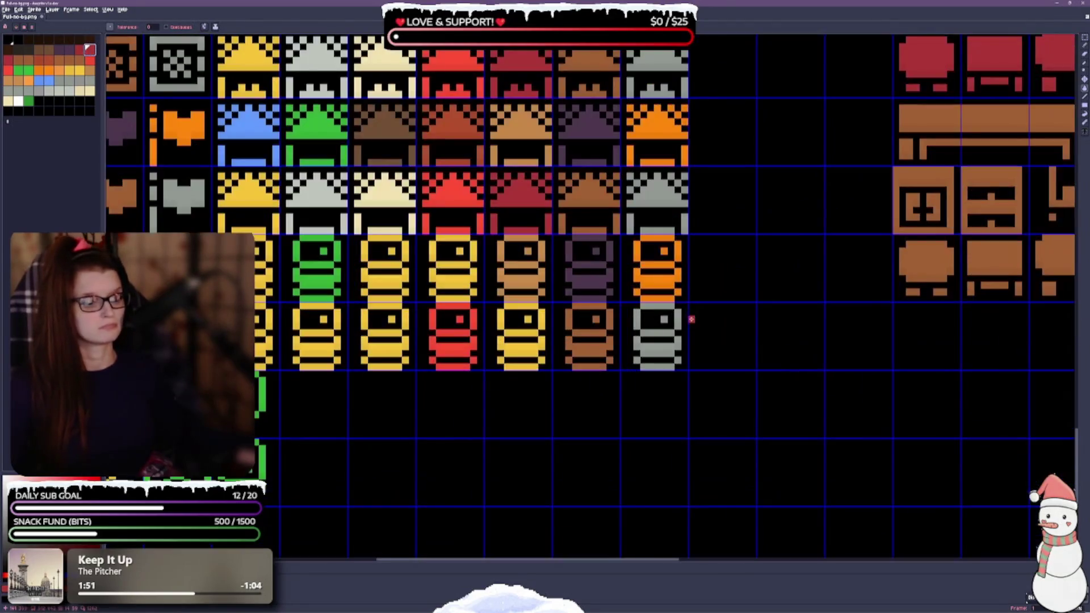
pyautogui.click(516, 335)
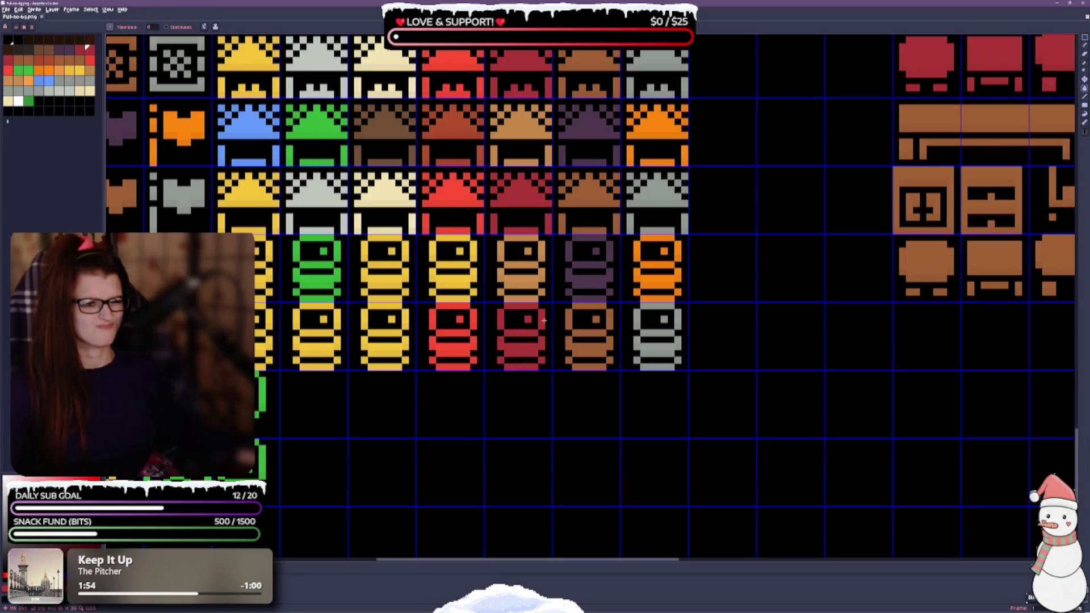
pyautogui.scroll(-1, 544, 320)
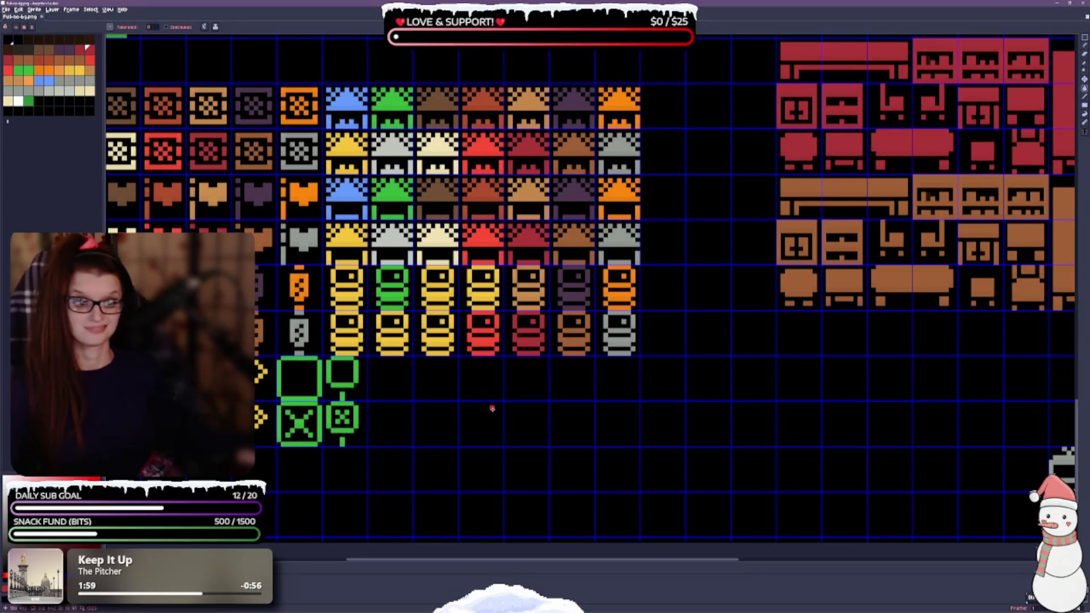
# Bring the barrel rows back into view and reselect the dark red swatch.
pyautogui.scroll(1, 477, 397)
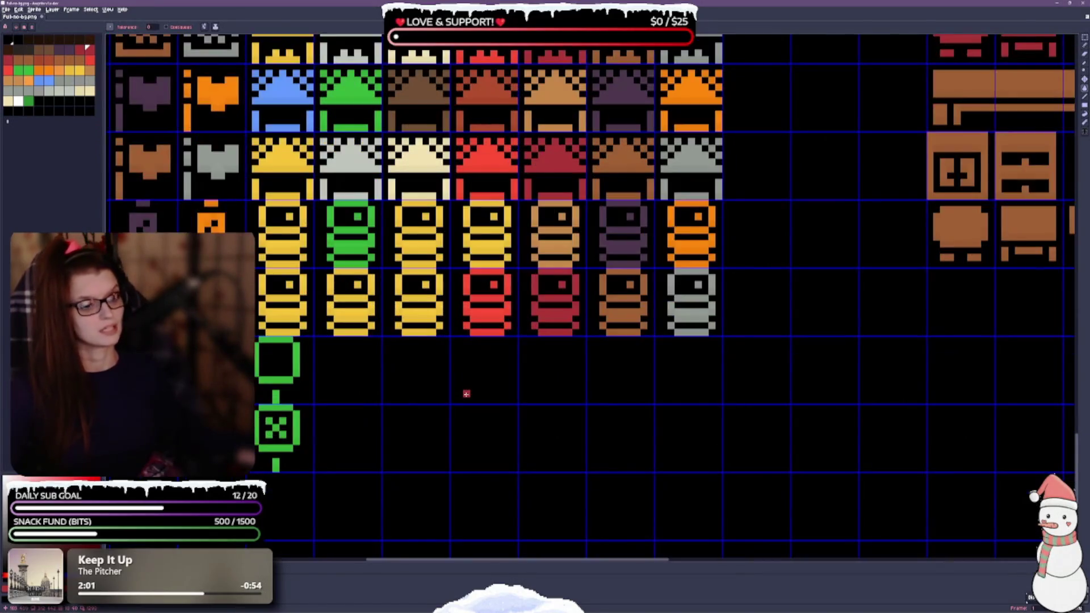
pyautogui.moveTo(452, 360); pyautogui.dragTo(498, 445)
pyautogui.scroll(-1, 497, 440)
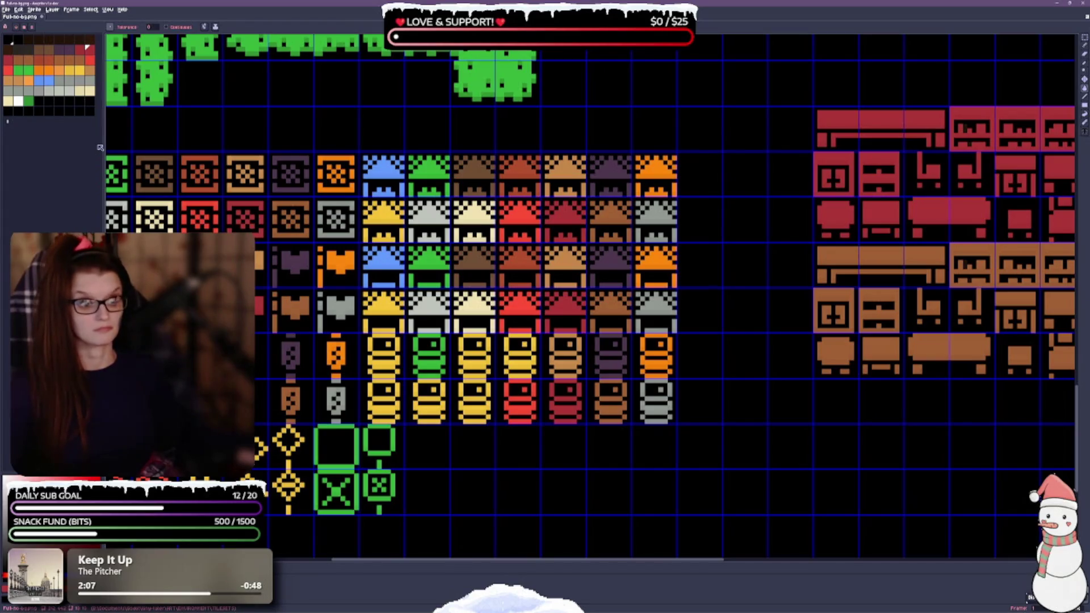
pyautogui.click(90, 59)
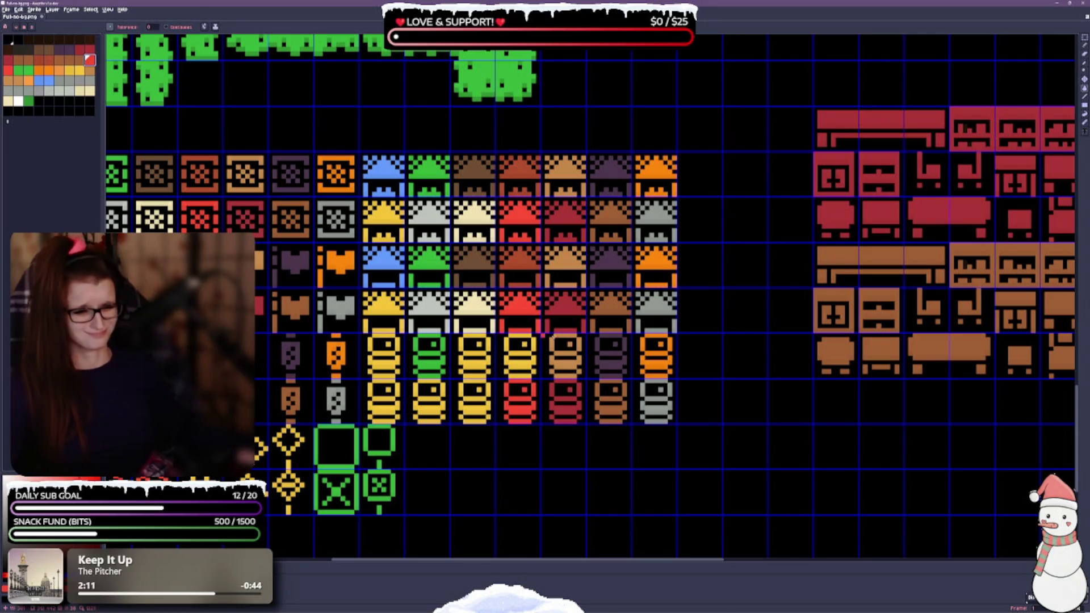
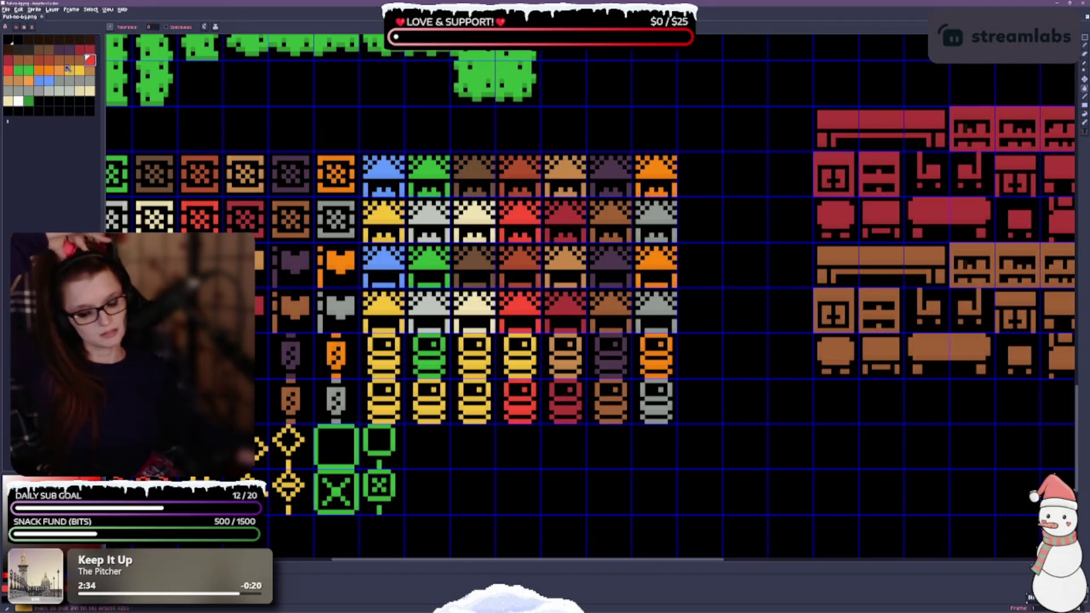
# Choose a new colour from the palette and pan to the tileset's left side.
pyautogui.click(79, 59)
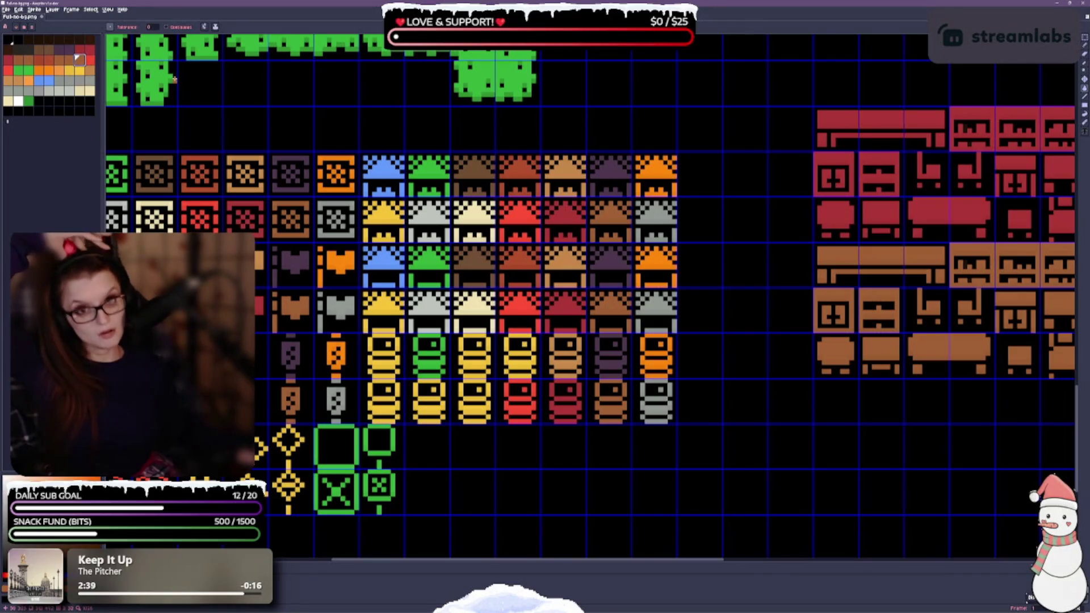
pyautogui.click(28, 59)
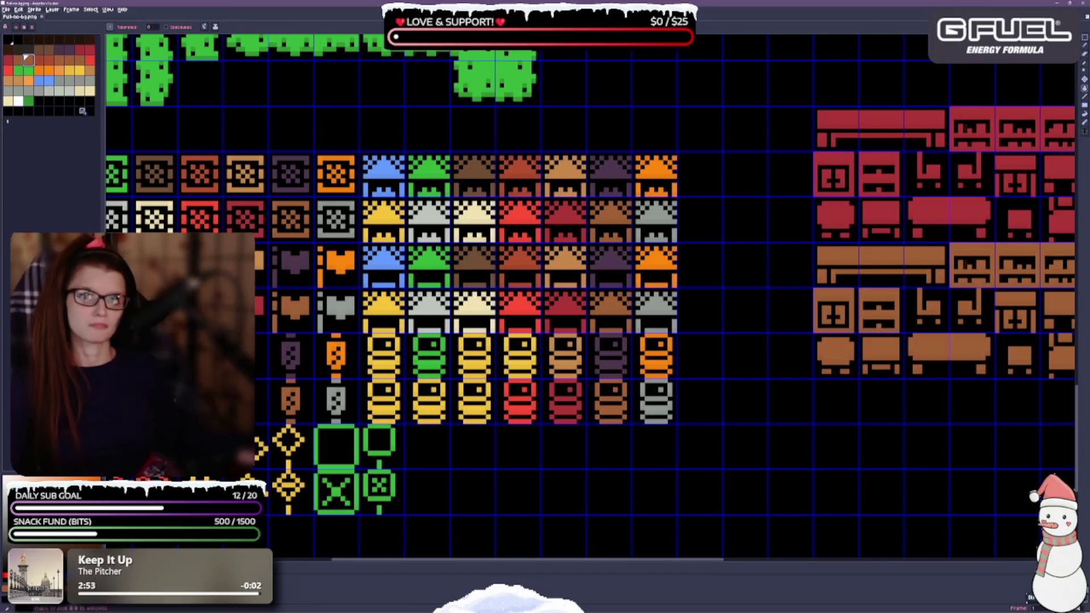
pyautogui.moveTo(545, 284); pyautogui.dragTo(641, 267)
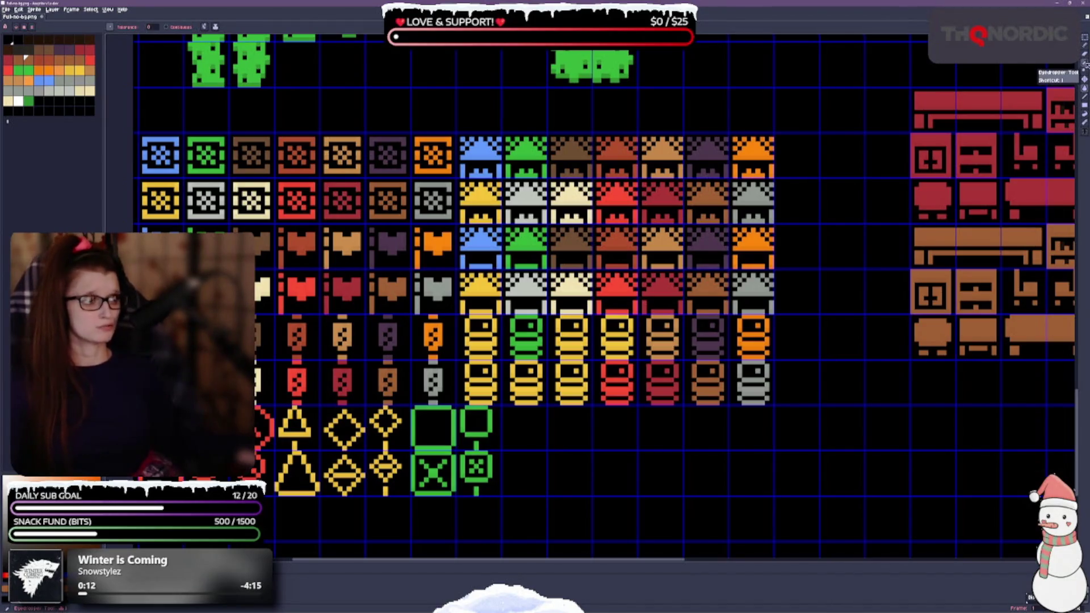
# Bucket-fill the yellow barrel tile red, including its second band.
pyautogui.click(1084, 65)
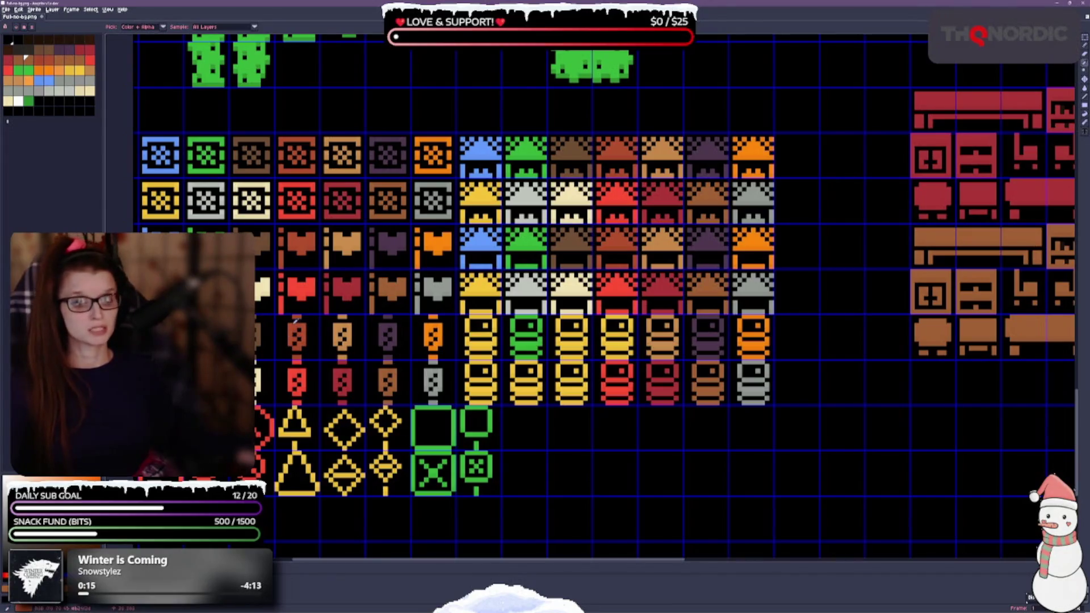
pyautogui.hscroll(-4, 695, 462)
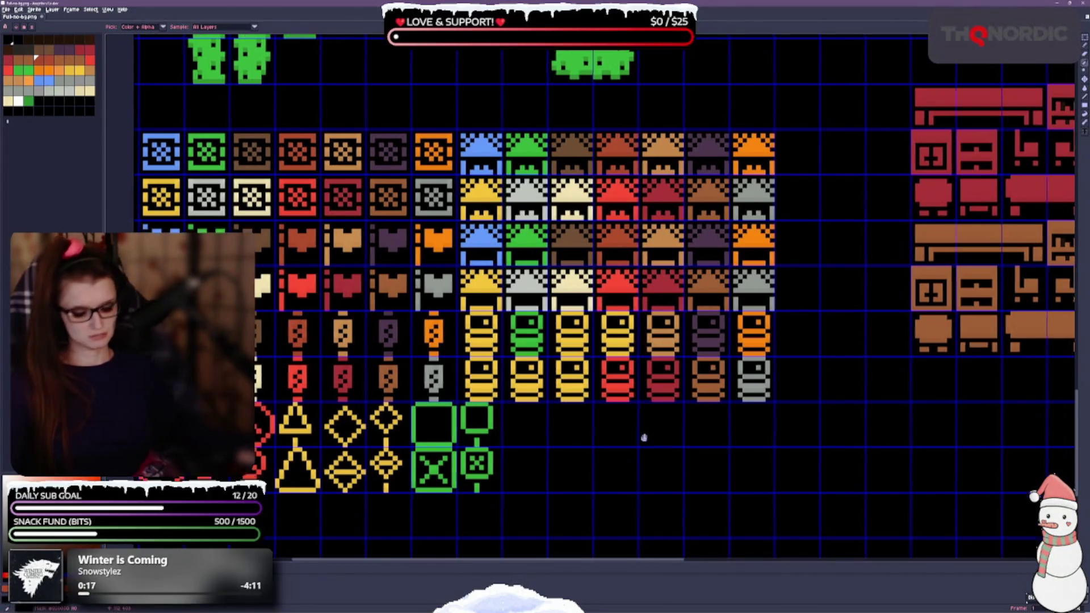
pyautogui.scroll(-1, 645, 438)
pyautogui.hscroll(3, 624, 420)
pyautogui.scroll(-1, 607, 410)
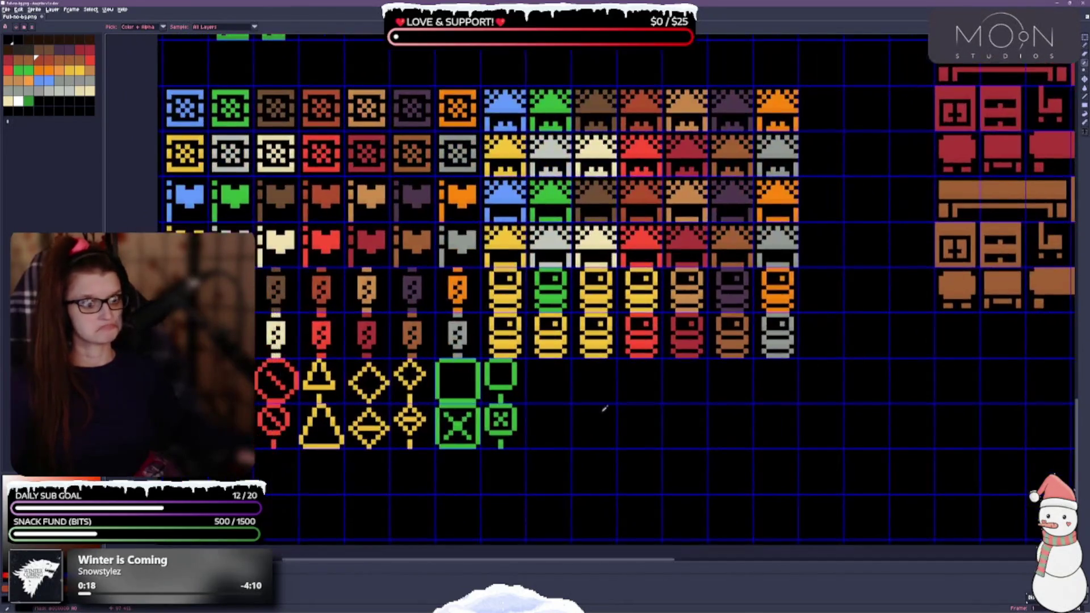
pyautogui.press('g')
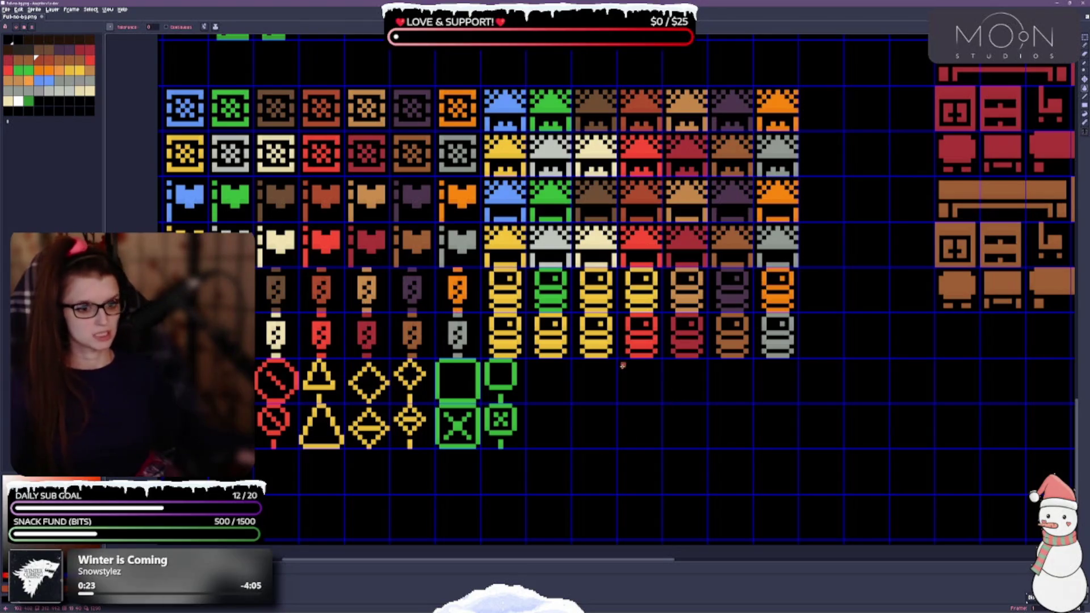
pyautogui.click(641, 301)
pyautogui.click(653, 284)
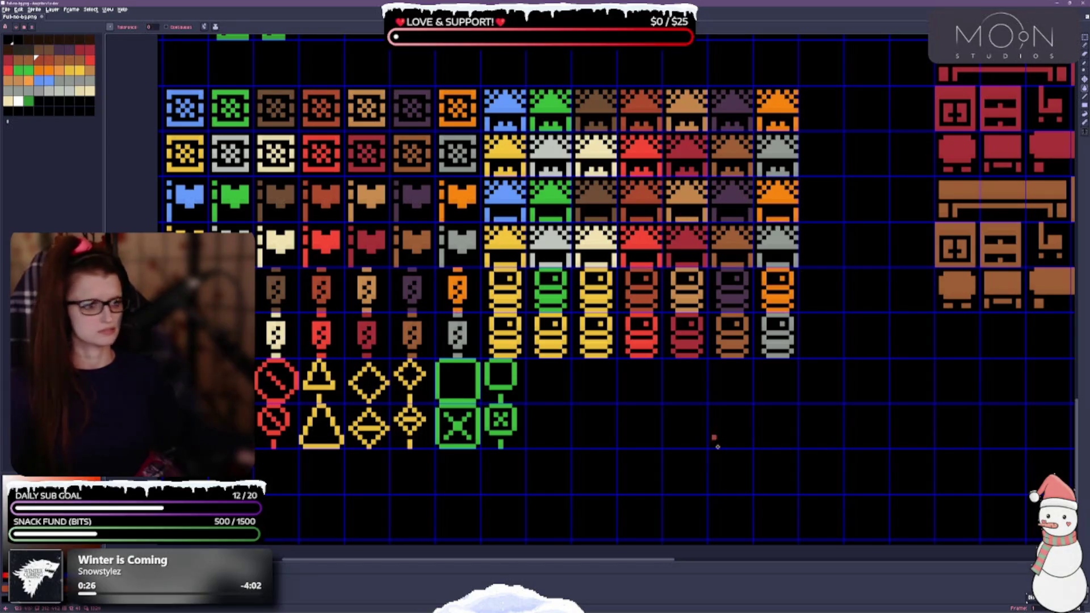
# Look over the recoloured tiles and save the tileset with Ctrl+S.
pyautogui.scroll(1, 704, 346)
pyautogui.scroll(1, 678, 335)
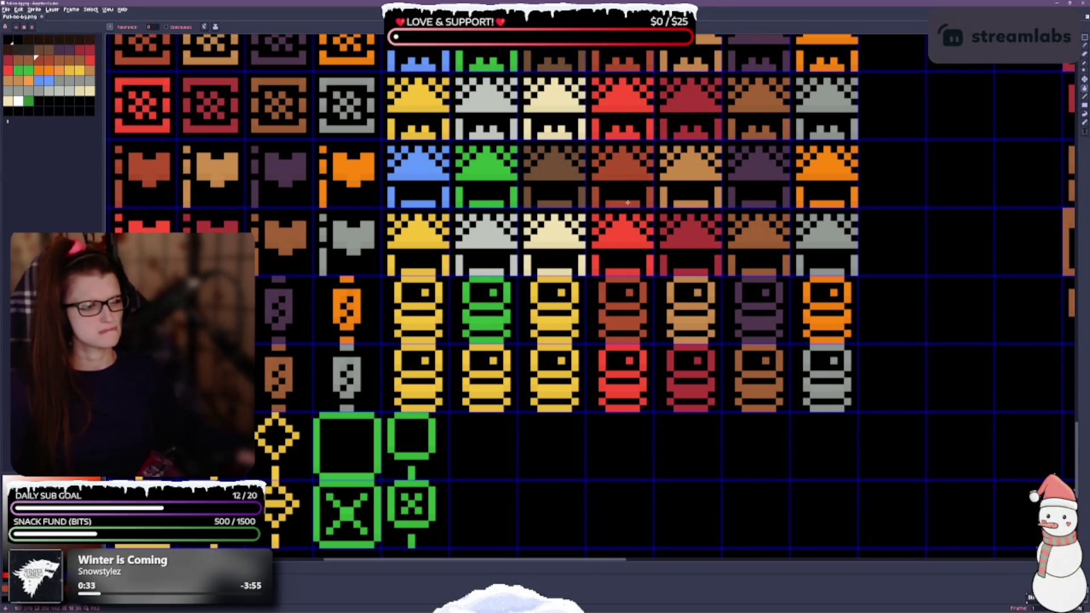
pyautogui.scroll(4, 623, 214)
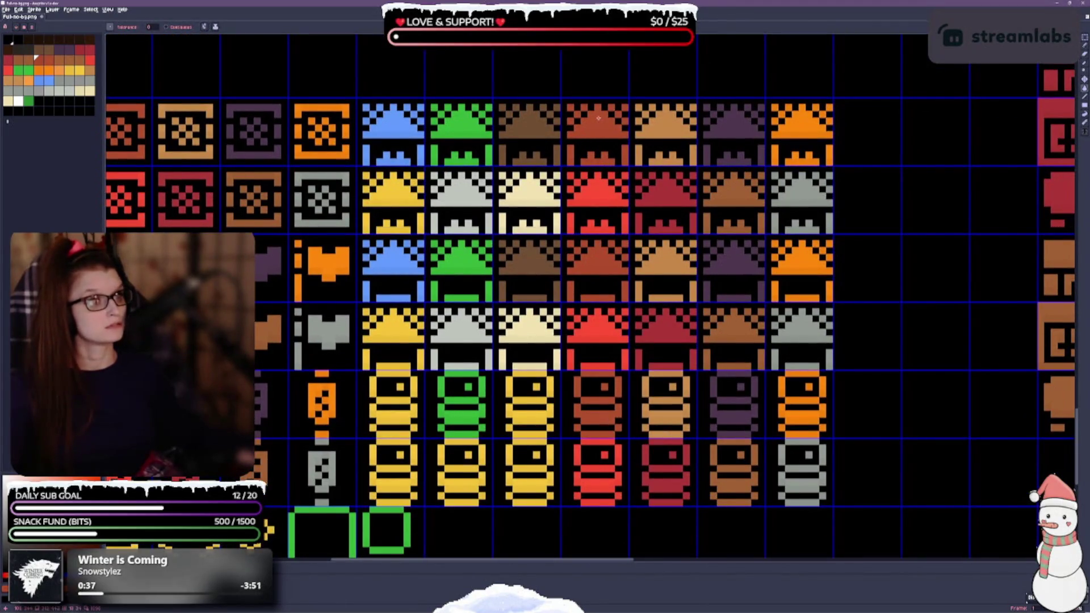
pyautogui.hscroll(-3, 728, 285)
pyautogui.scroll(-2, 551, 287)
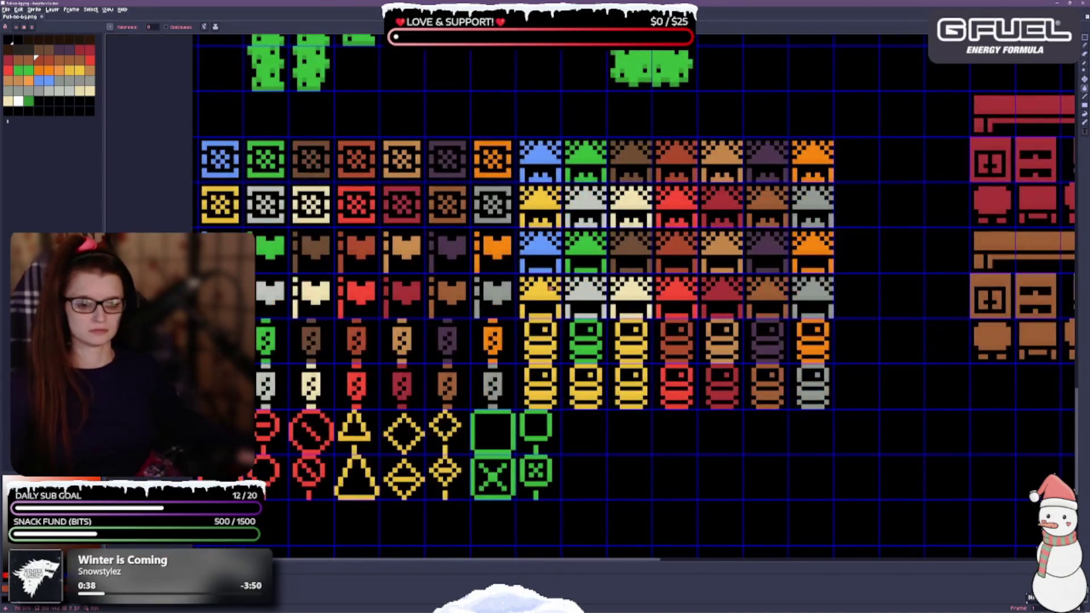
pyautogui.scroll(2, 300, 330)
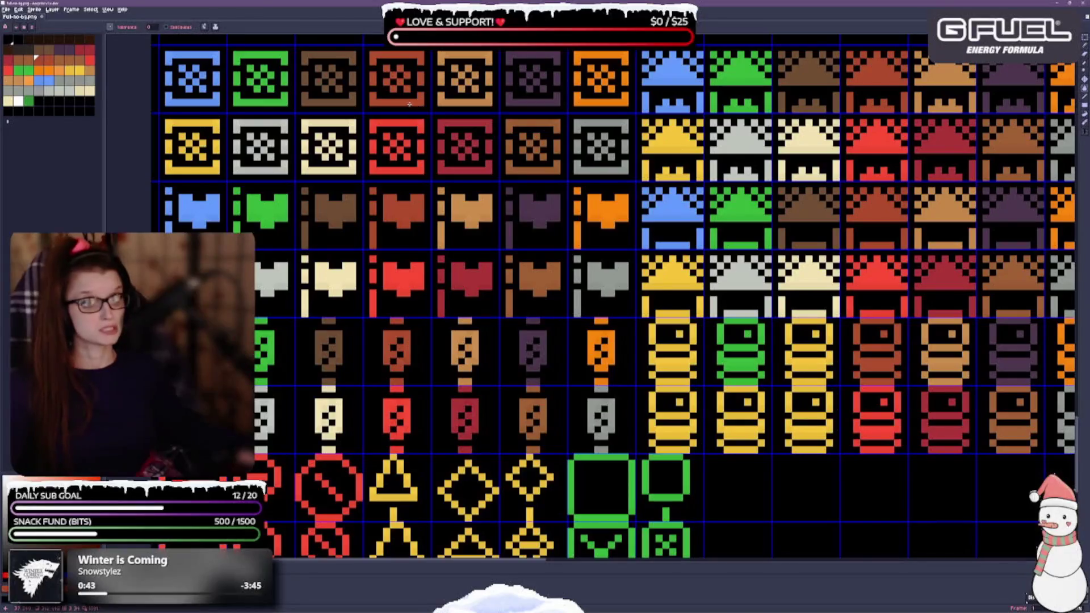
pyautogui.scroll(-2, 802, 327)
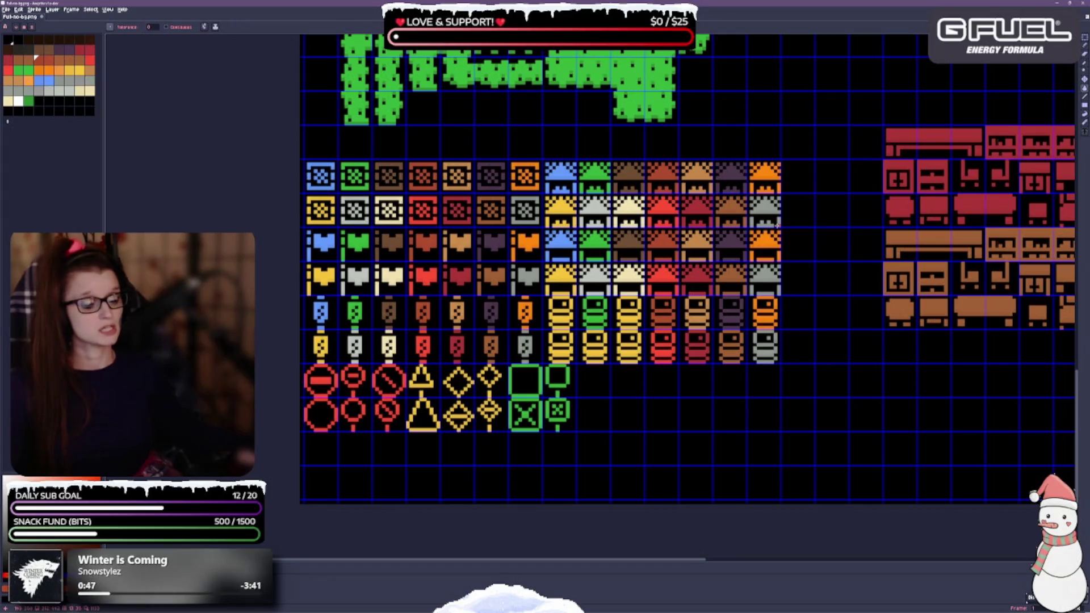
pyautogui.hotkey('ctrl', 's')
pyautogui.moveTo(675, 399); pyautogui.dragTo(666, 333)
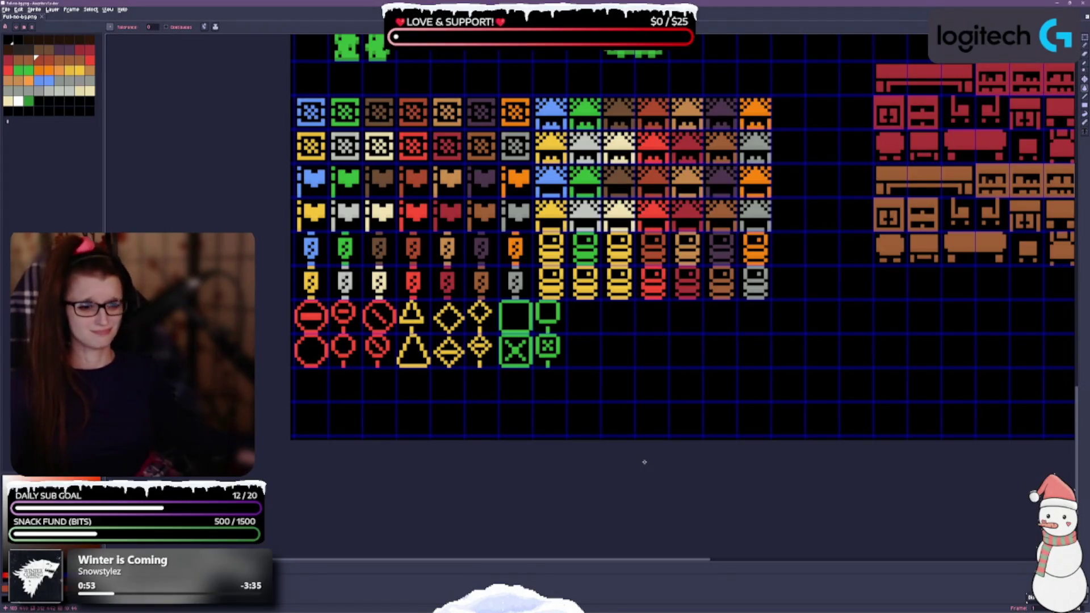
# Fill a yellow barrel tile pale cream, including its middle band.
pyautogui.click(585, 383)
pyautogui.moveTo(595, 366); pyautogui.dragTo(597, 396)
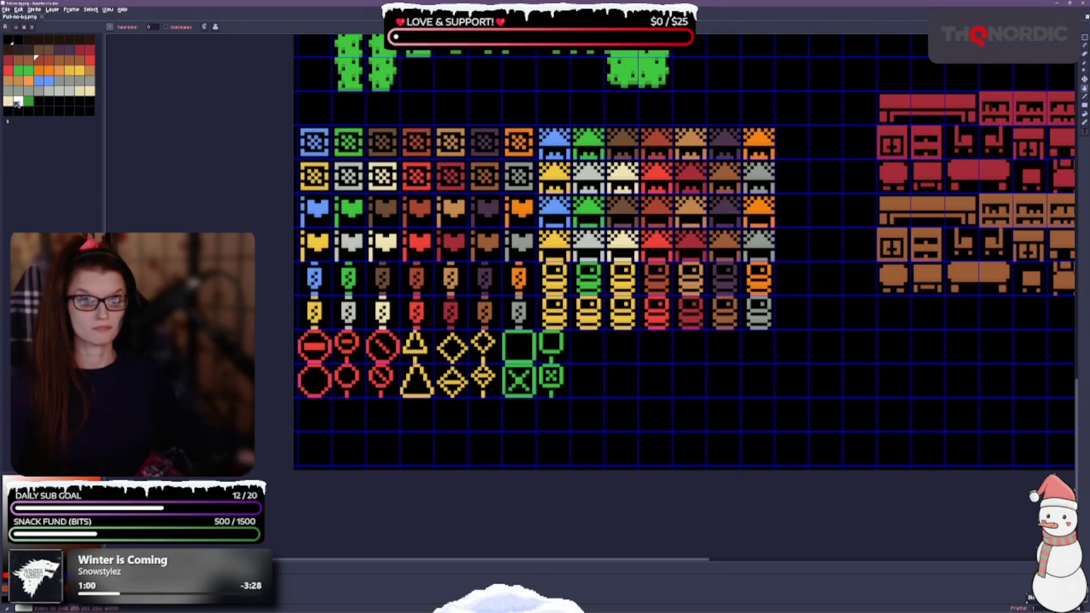
pyautogui.click(16, 102)
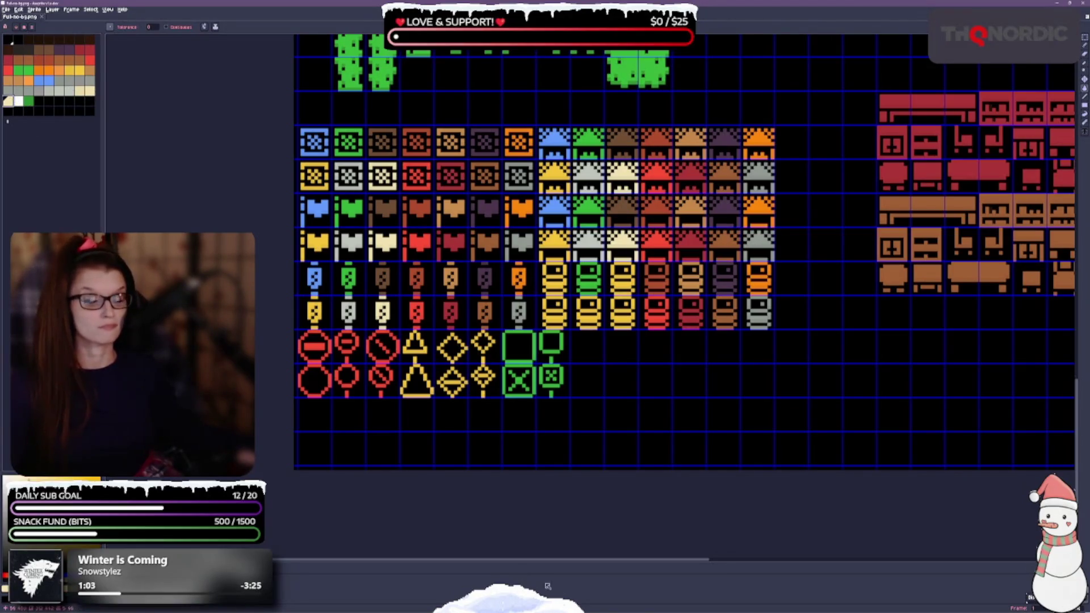
pyautogui.scroll(1, 550, 393)
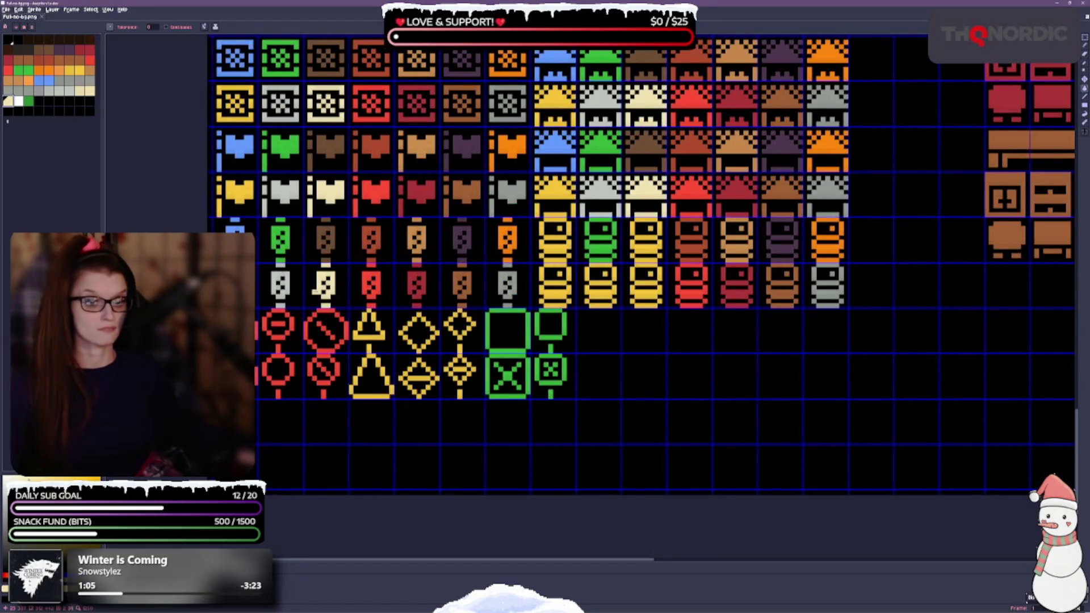
pyautogui.click(646, 300)
pyautogui.click(646, 289)
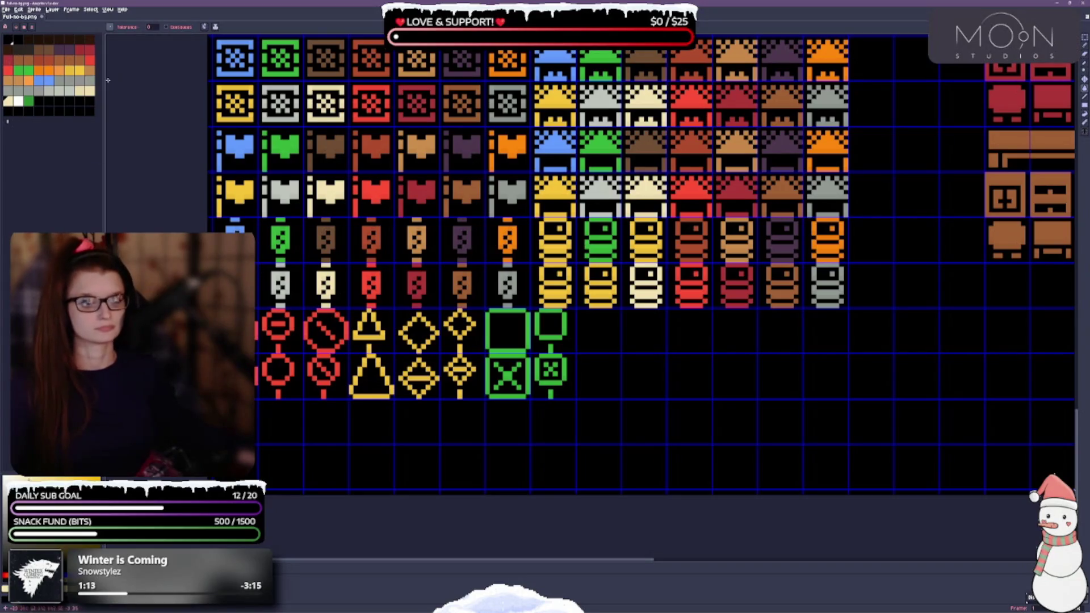
# Fill the barrel tile above it brown and select grey as the next colour.
pyautogui.click(40, 50)
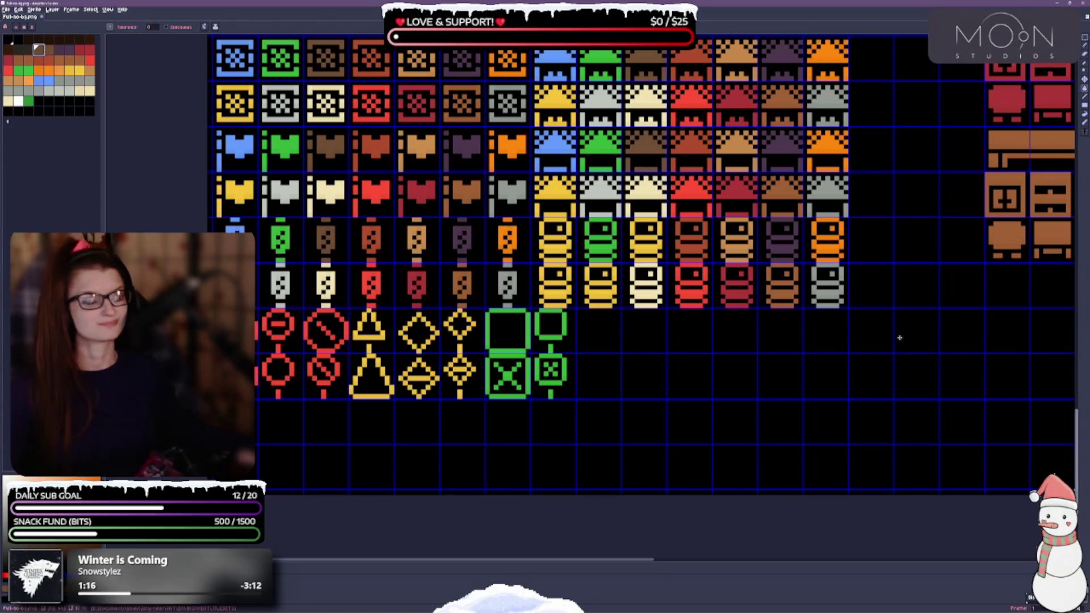
pyautogui.click(644, 250)
pyautogui.click(645, 245)
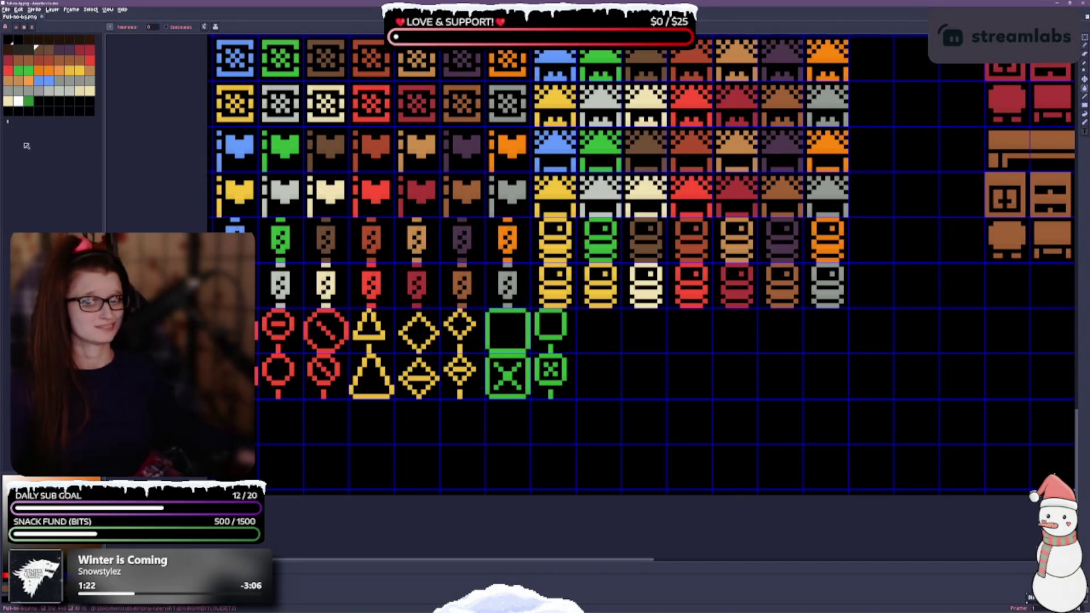
pyautogui.click(19, 102)
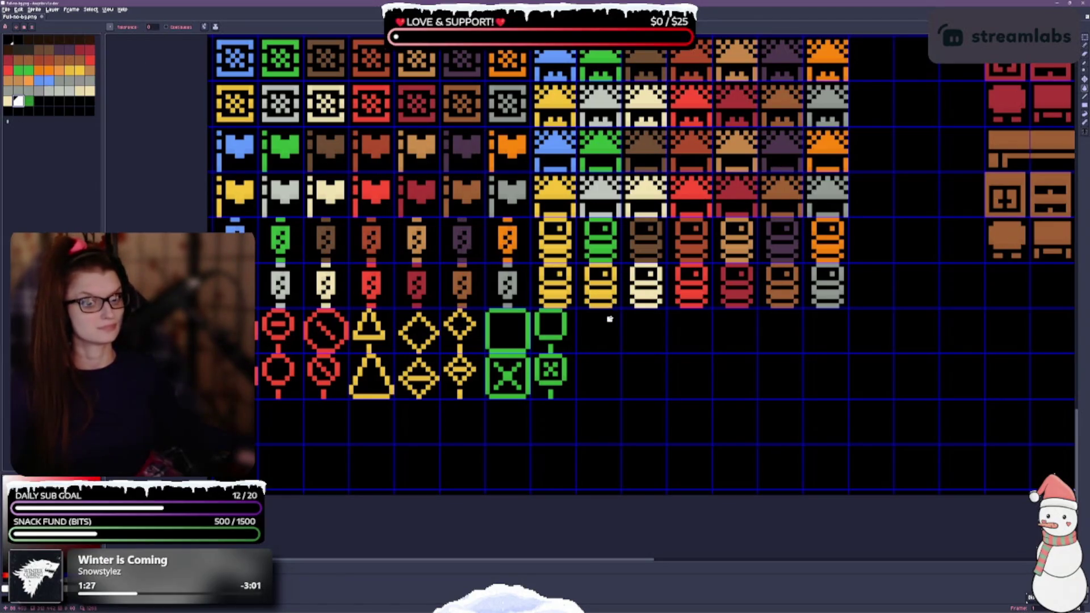
pyautogui.click(69, 91)
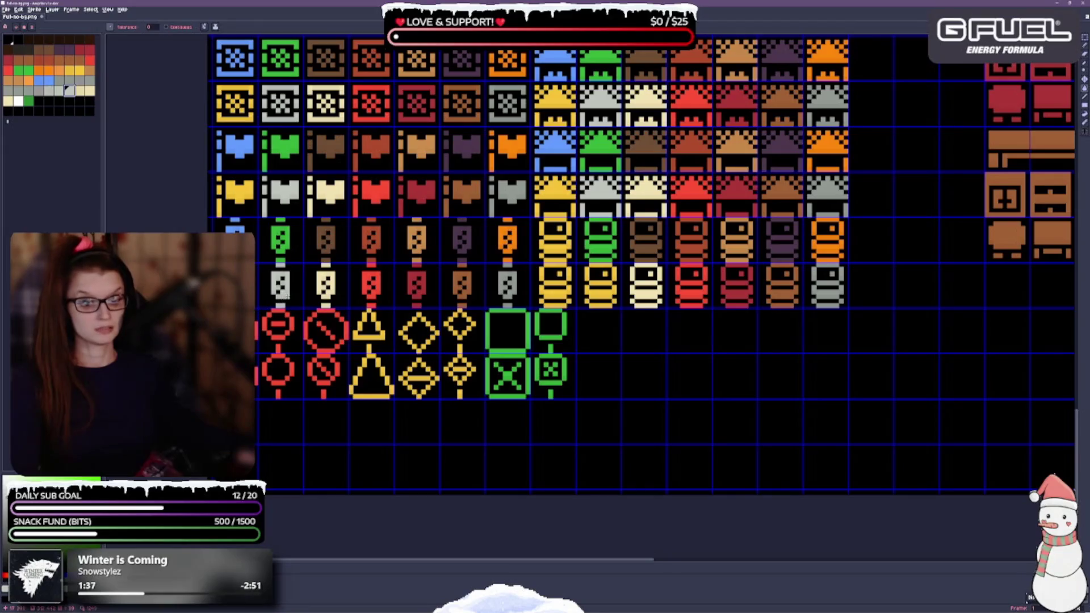
# Bucket-fill the lower yellow barrel tile grey and save the tileset.
pyautogui.press('i')
pyautogui.press('g')
pyautogui.click(600, 292)
pyautogui.hotkey('ctrl', 's')
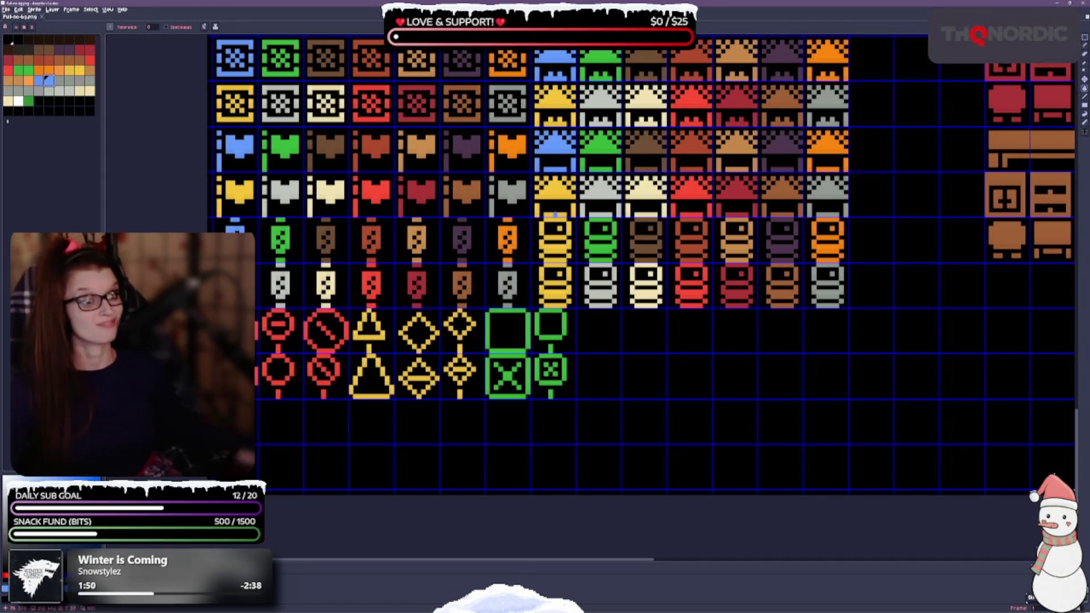
# Fill the first top-row yellow barrel blue, both bands, and save again.
pyautogui.click(559, 258)
pyautogui.click(558, 244)
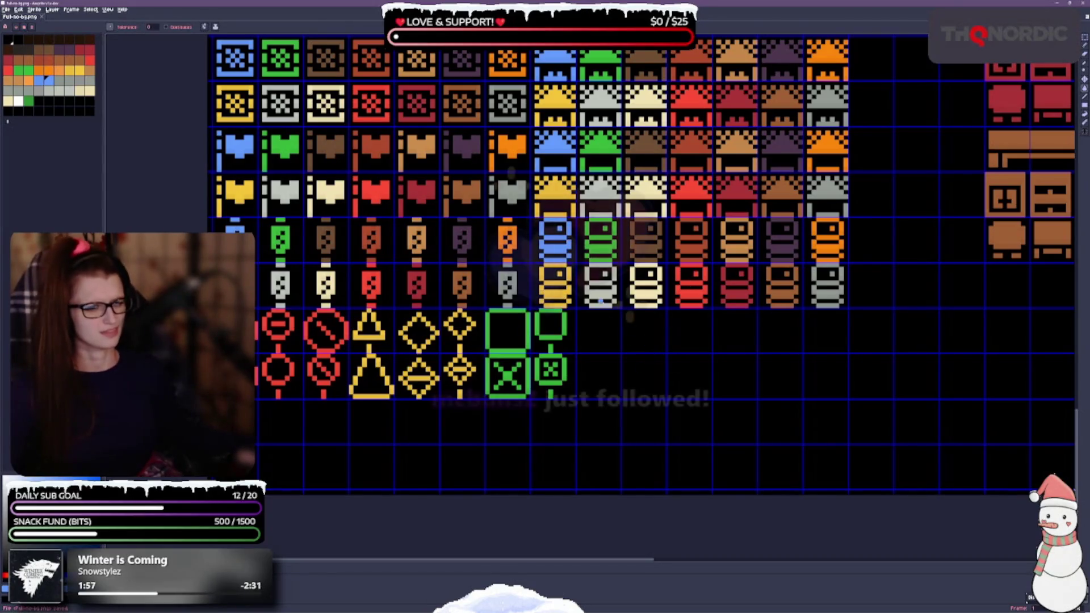
pyautogui.scroll(-1, 603, 299)
pyautogui.moveTo(805, 354); pyautogui.dragTo(772, 399)
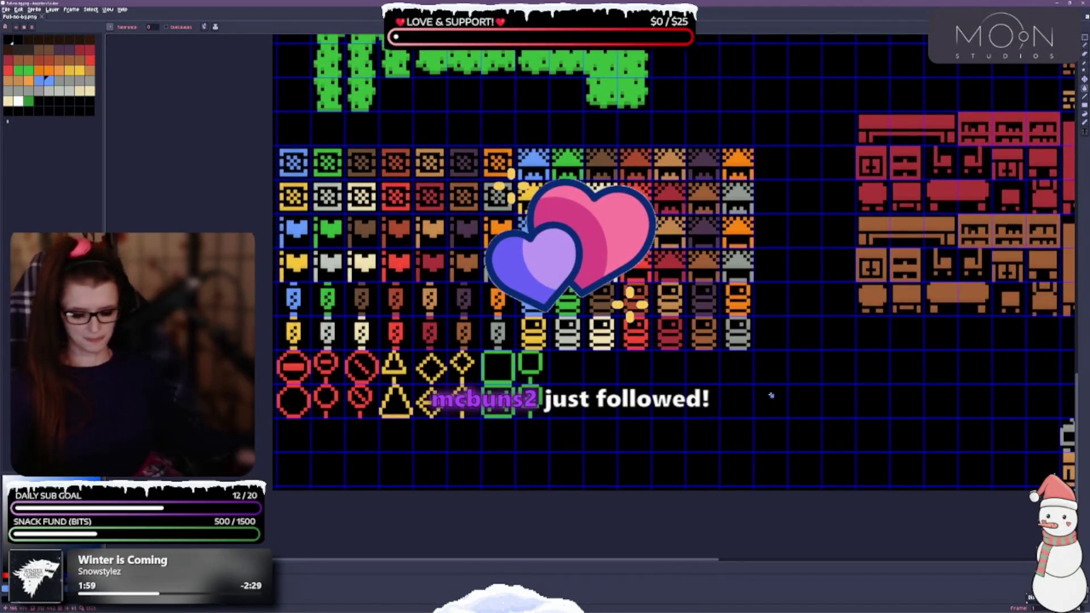
pyautogui.hotkey('ctrl', 's')
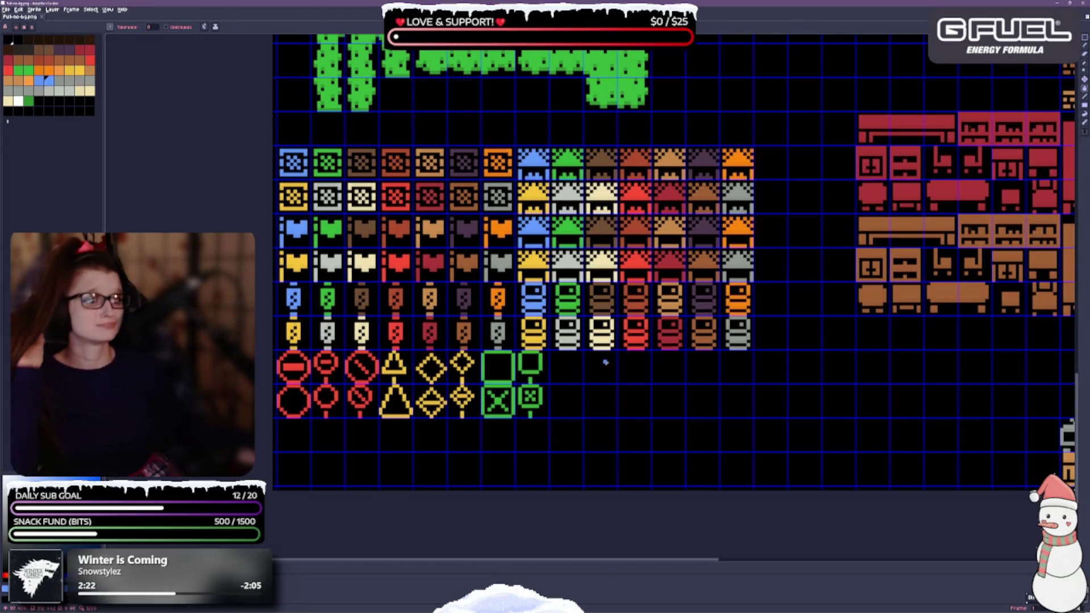
pyautogui.scroll(1, 604, 365)
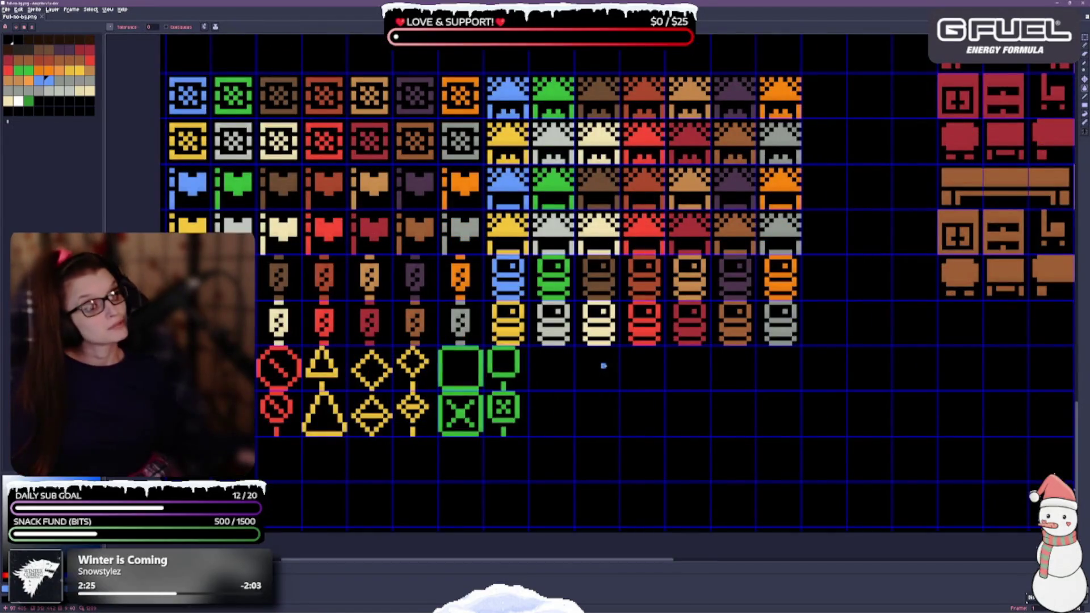
pyautogui.scroll(1, 608, 366)
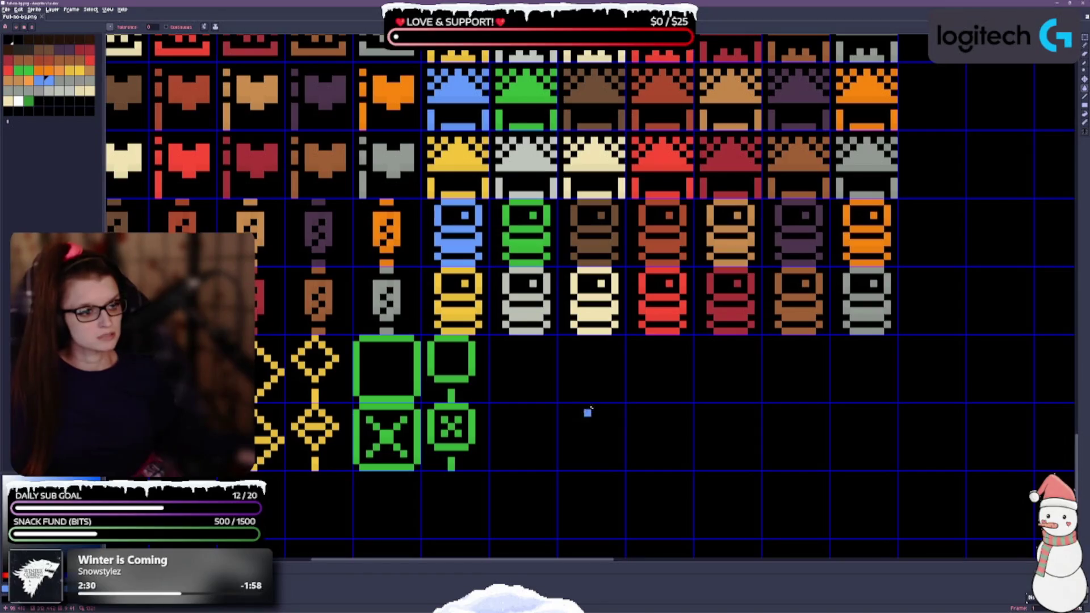
# Bring the furniture tiles into view and save the tileset.
pyautogui.scroll(-1, 579, 367)
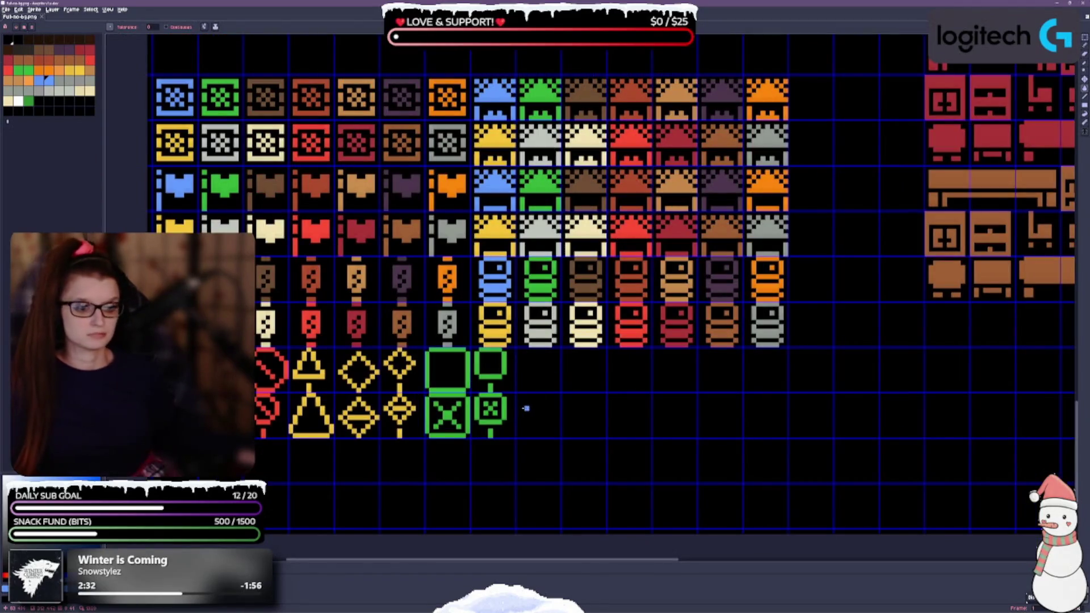
pyautogui.scroll(-1, 523, 410)
pyautogui.moveTo(645, 382); pyautogui.dragTo(265, 360)
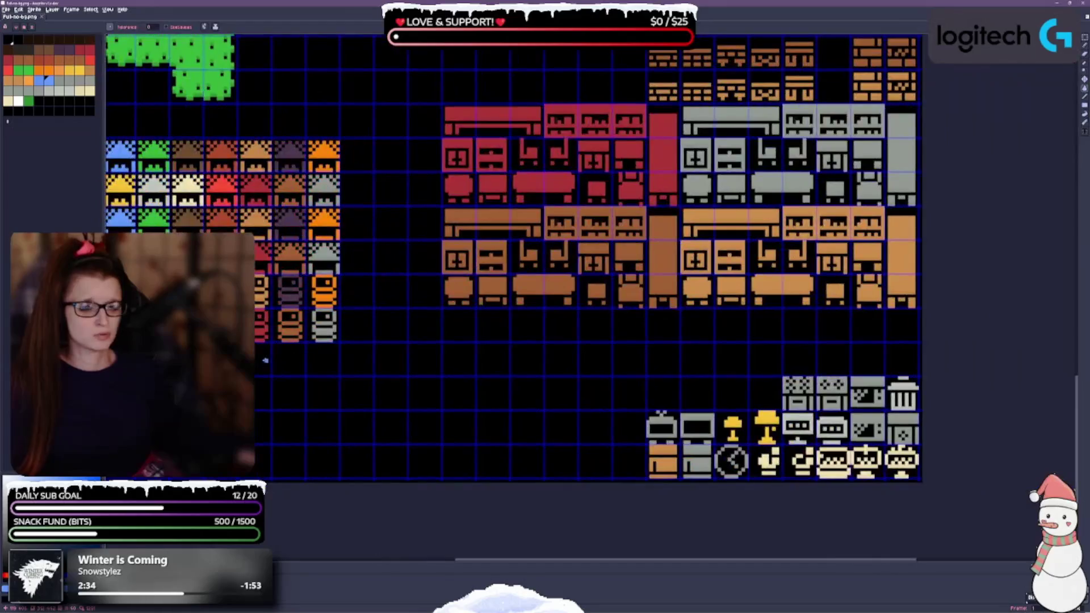
pyautogui.hotkey('ctrl', 's')
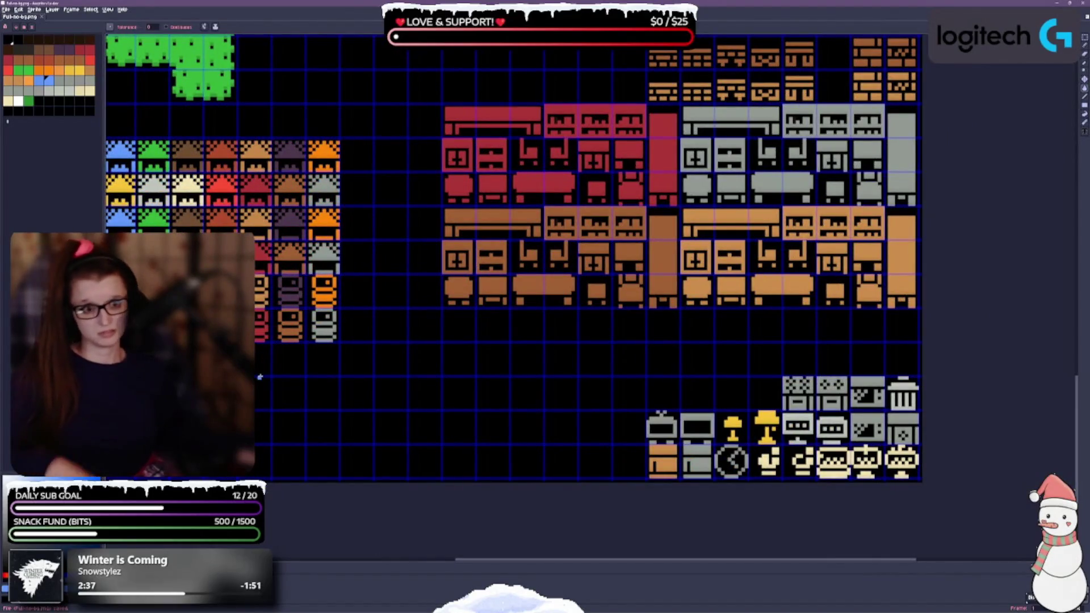
# Survey the whole sheet, from the green tree tiles up to the blue tiles at the top.
pyautogui.scroll(-1, 258, 376)
pyautogui.moveTo(238, 369); pyautogui.dragTo(268, 516)
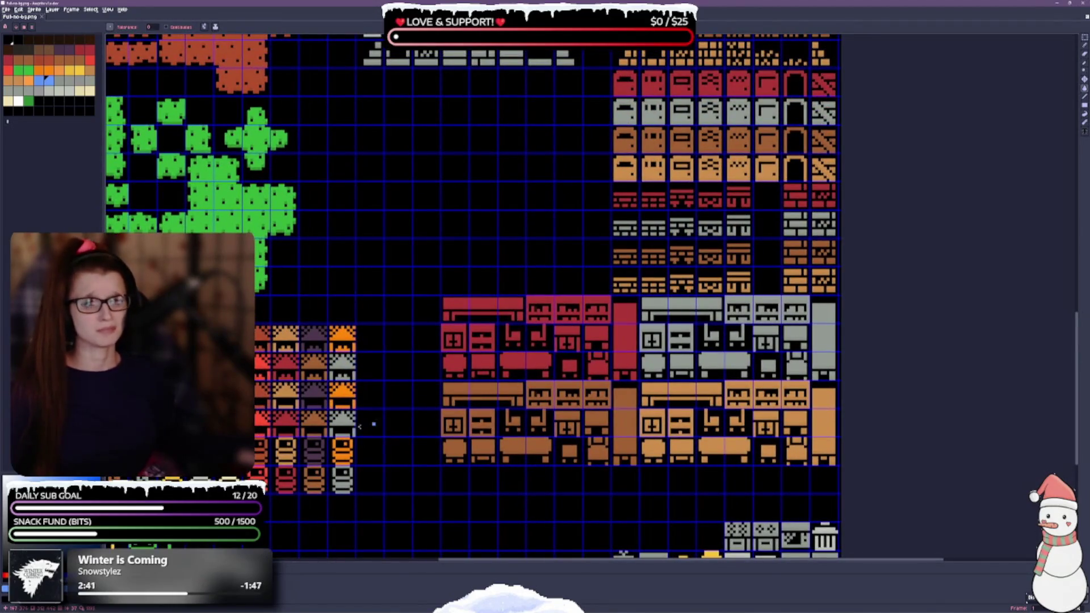
pyautogui.moveTo(472, 371); pyautogui.dragTo(769, 283)
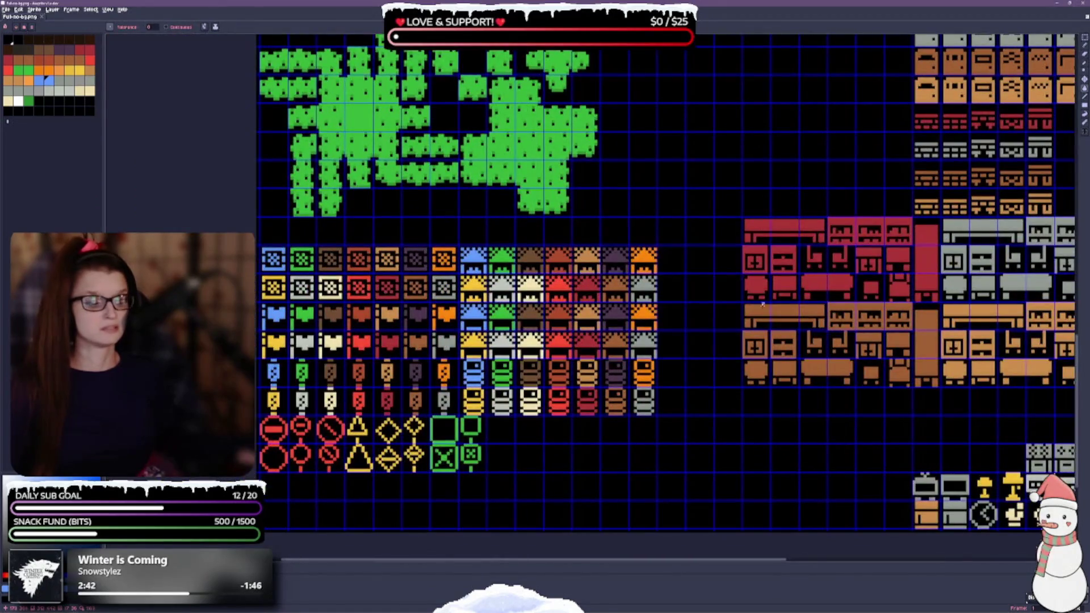
pyautogui.scroll(-1, 762, 305)
pyautogui.moveTo(831, 156); pyautogui.dragTo(710, 295)
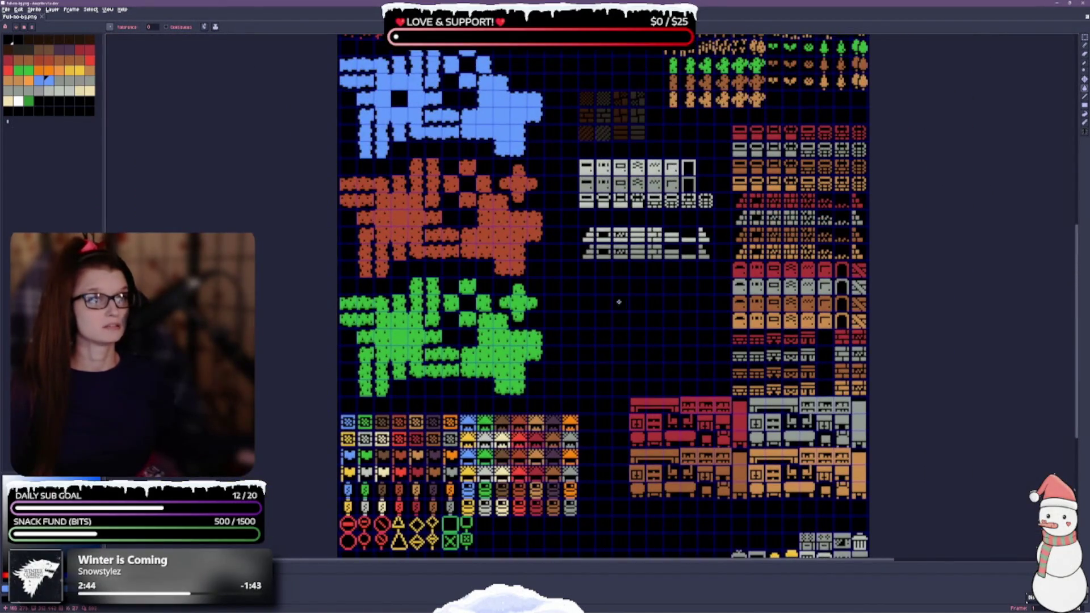
pyautogui.scroll(3, 470, 339)
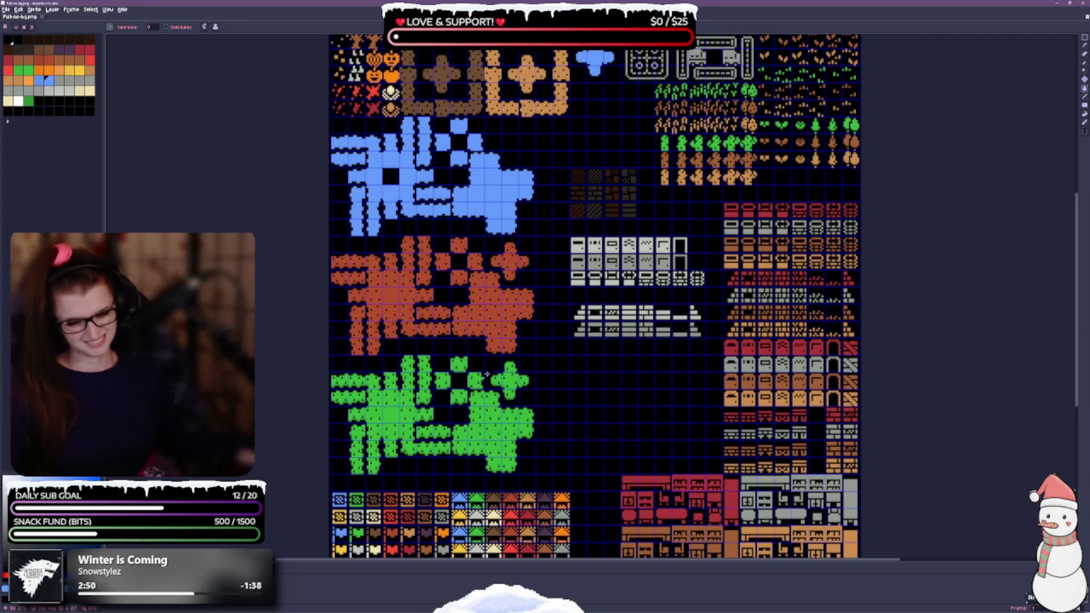
pyautogui.scroll(-5, 551, 415)
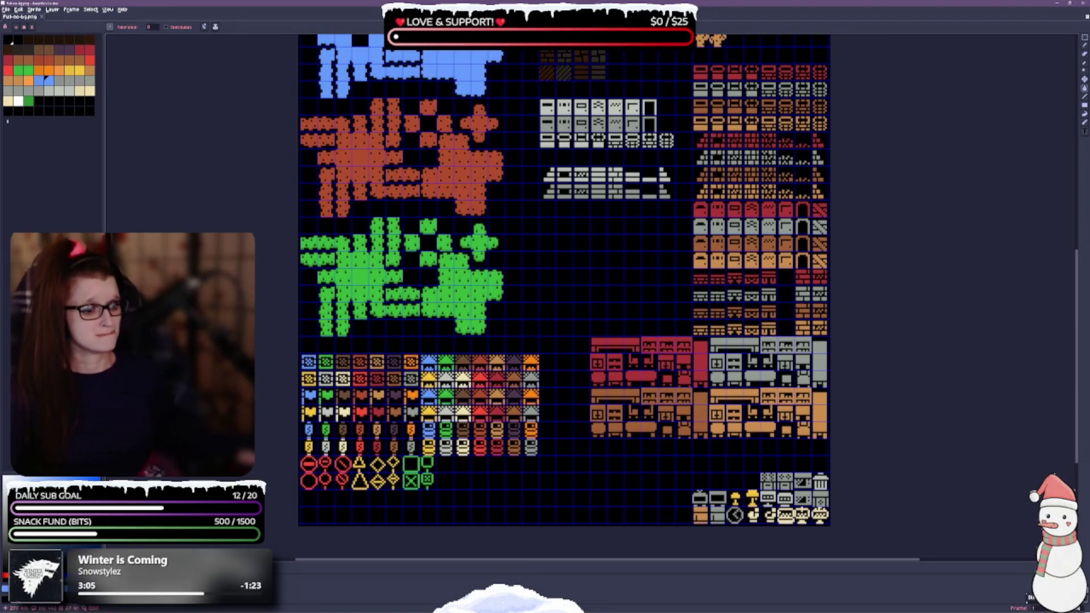
pyautogui.scroll(1, 744, 505)
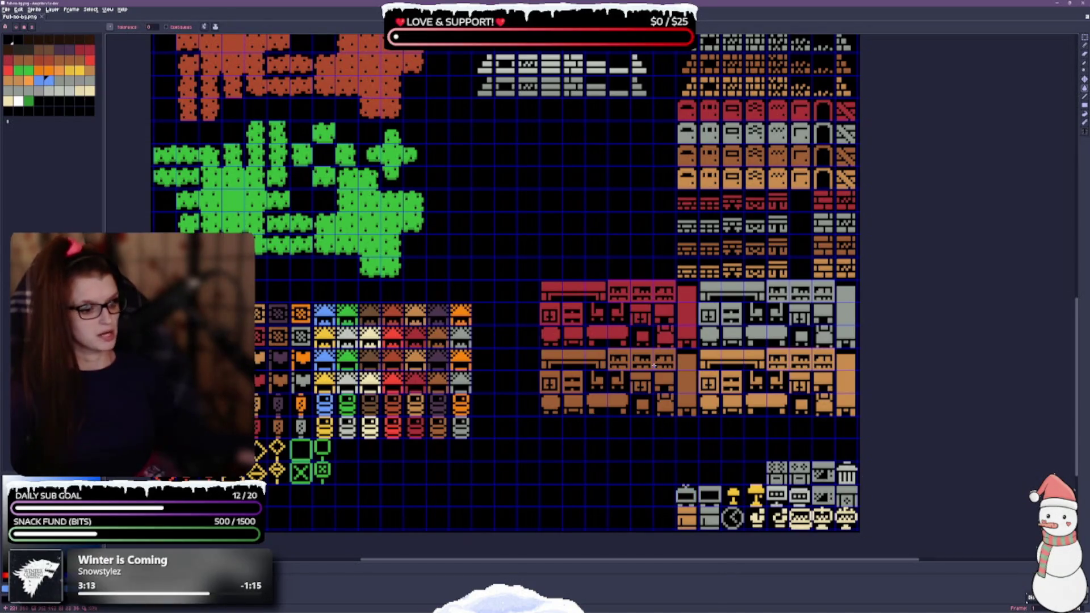
pyautogui.click(1084, 37)
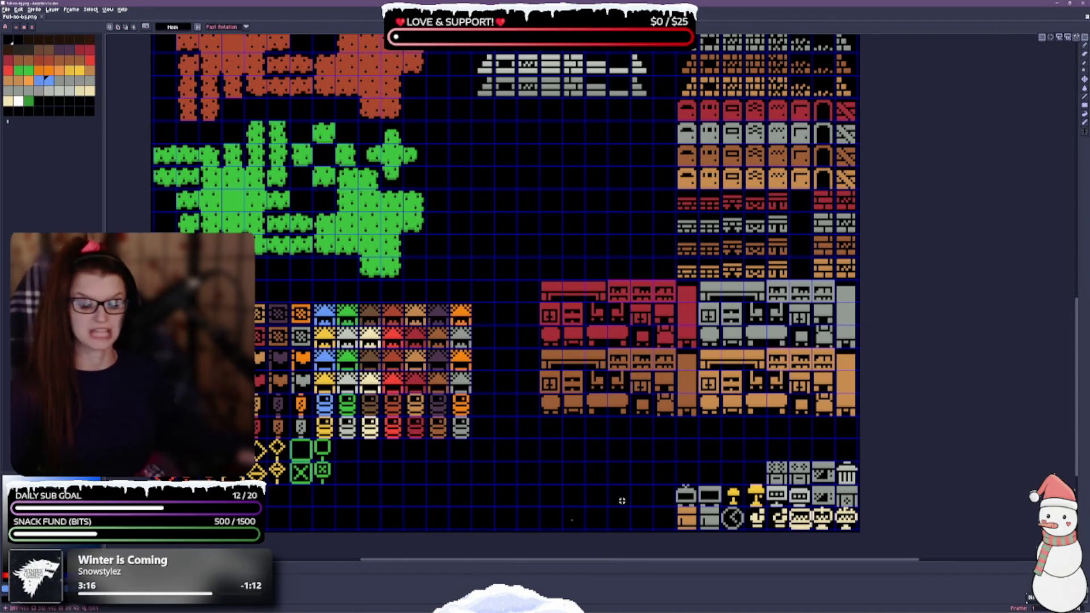
# Move the appliance tiles left to sit beneath the sign icons.
pyautogui.moveTo(625, 475)
pyautogui.mouseDown()
pyautogui.moveTo(583, 419)
pyautogui.moveTo(778, 453)
pyautogui.moveTo(828, 473)
pyautogui.moveTo(391, 465)
pyautogui.mouseUp()
pyautogui.moveTo(351, 431); pyautogui.dragTo(214, 432)
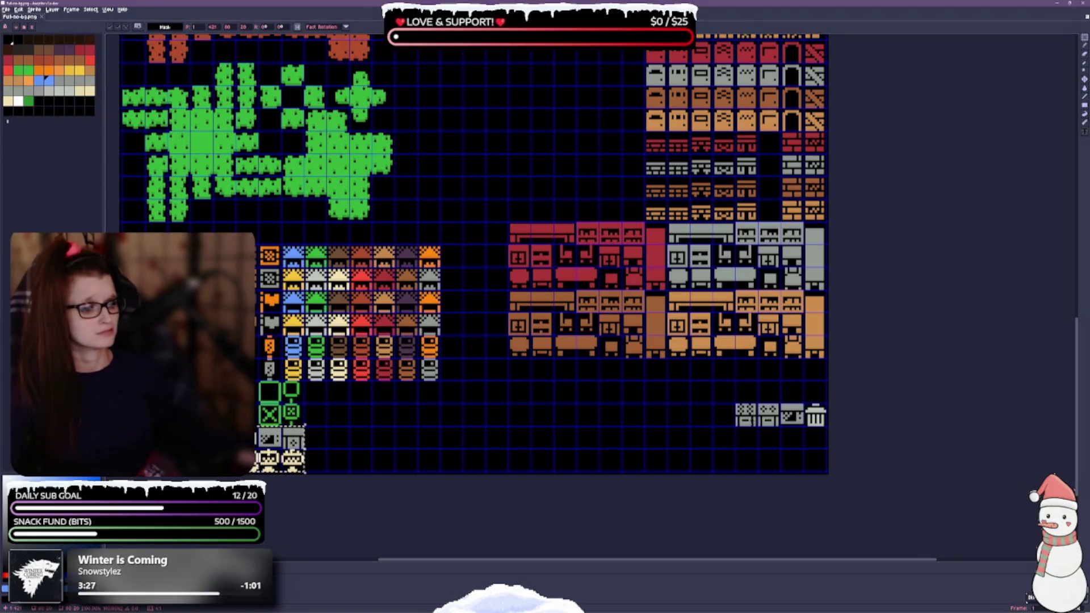
pyautogui.hotkey('ctrl', 'd')
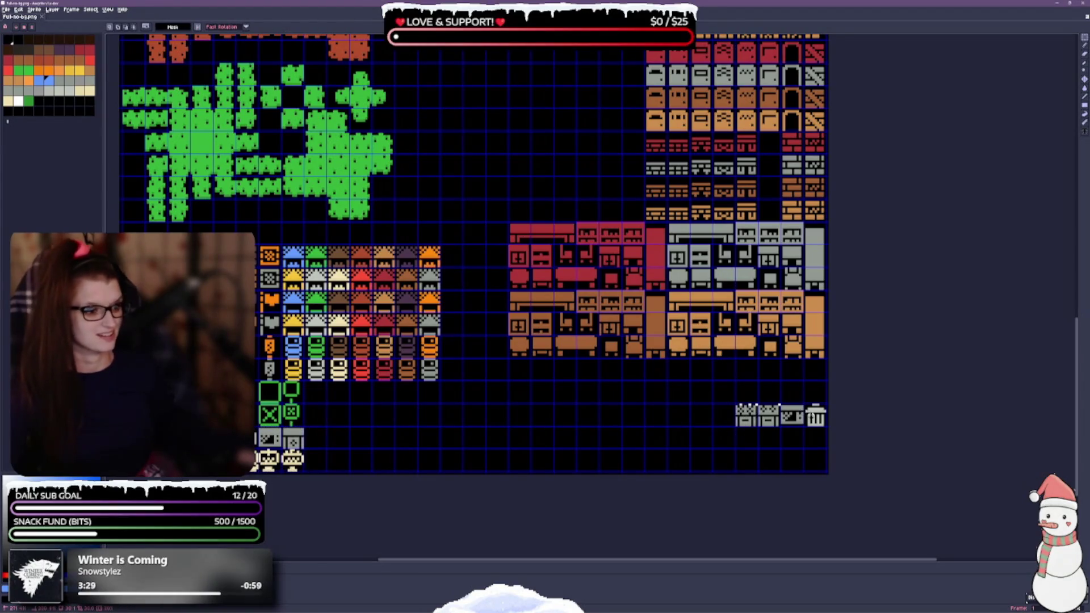
# Move the grey bin row beside the appliances and raise it one cell.
pyautogui.moveTo(775, 416); pyautogui.dragTo(343, 457)
pyautogui.hotkey('ctrl', 'd')
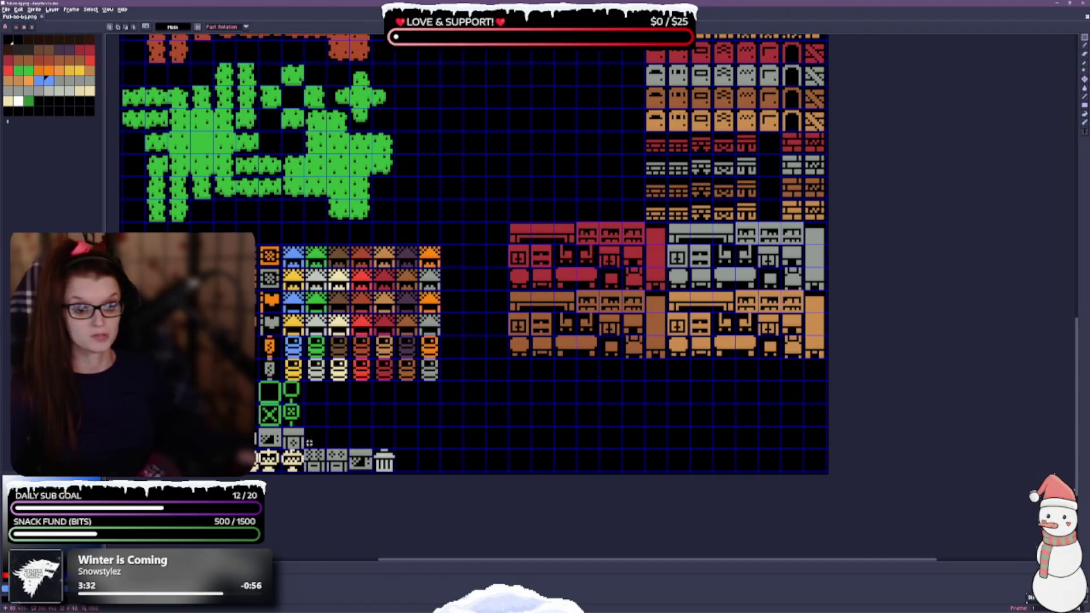
pyautogui.scroll(1, 388, 436)
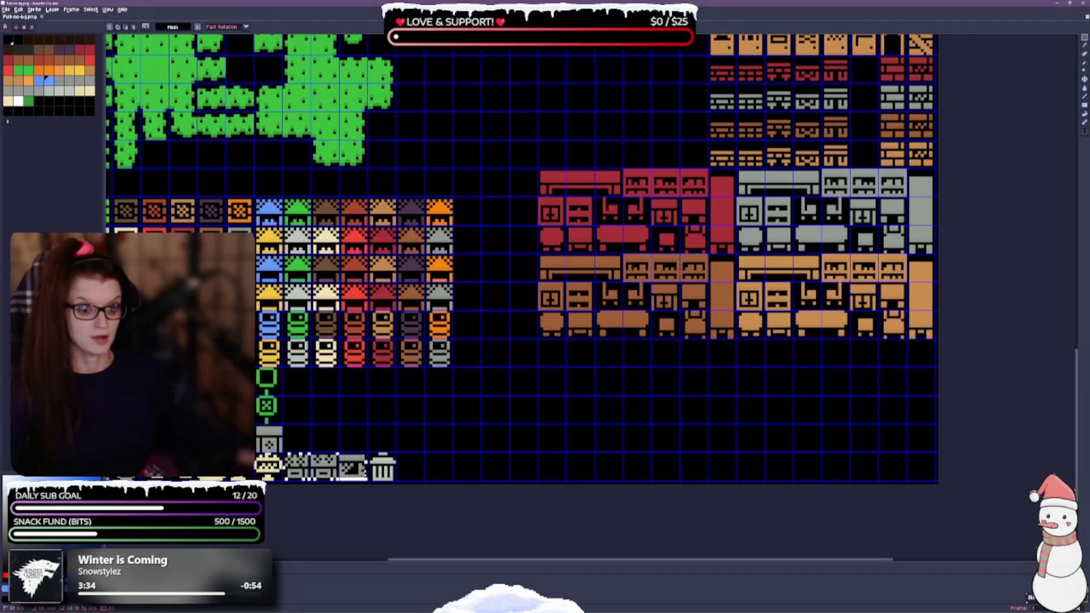
pyautogui.moveTo(401, 487)
pyautogui.mouseDown()
pyautogui.moveTo(352, 468)
pyautogui.moveTo(352, 441)
pyautogui.mouseUp()
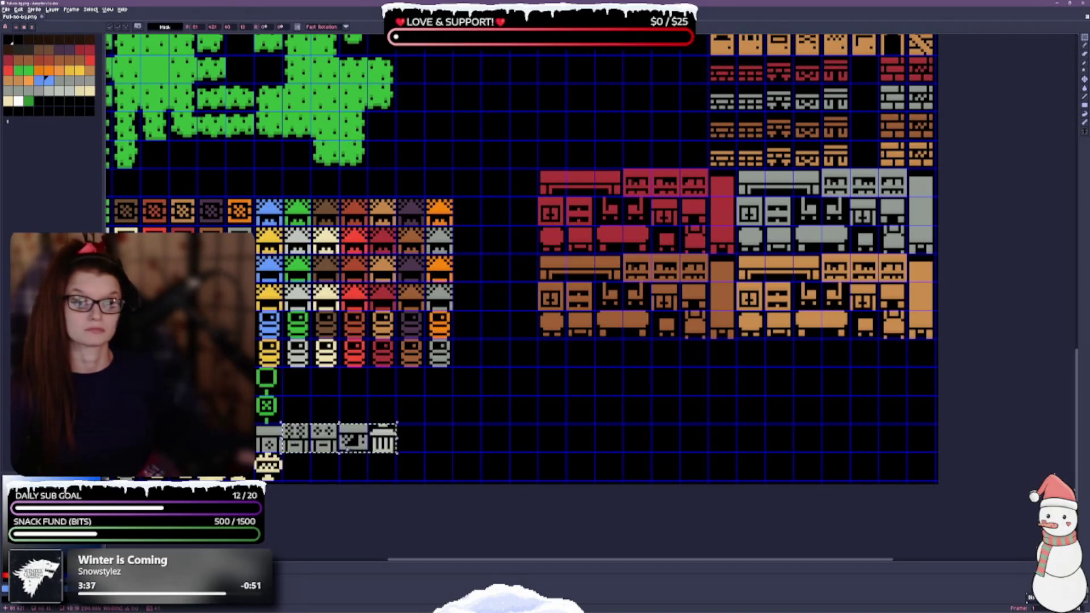
pyautogui.moveTo(612, 470); pyautogui.dragTo(765, 426)
pyautogui.press('Return')
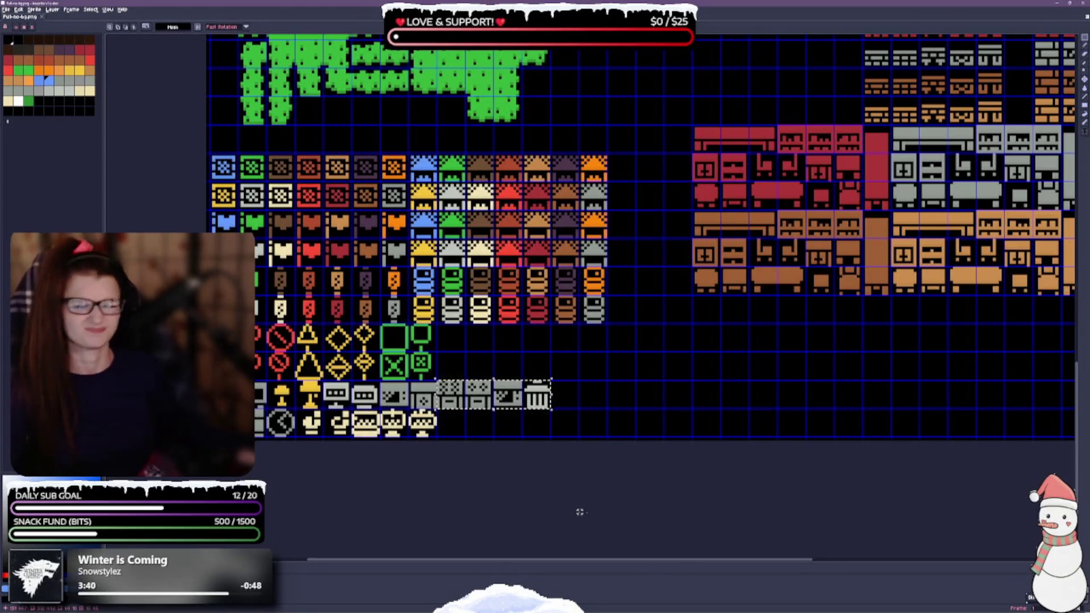
pyautogui.scroll(-2, 717, 402)
pyautogui.scroll(1, 710, 399)
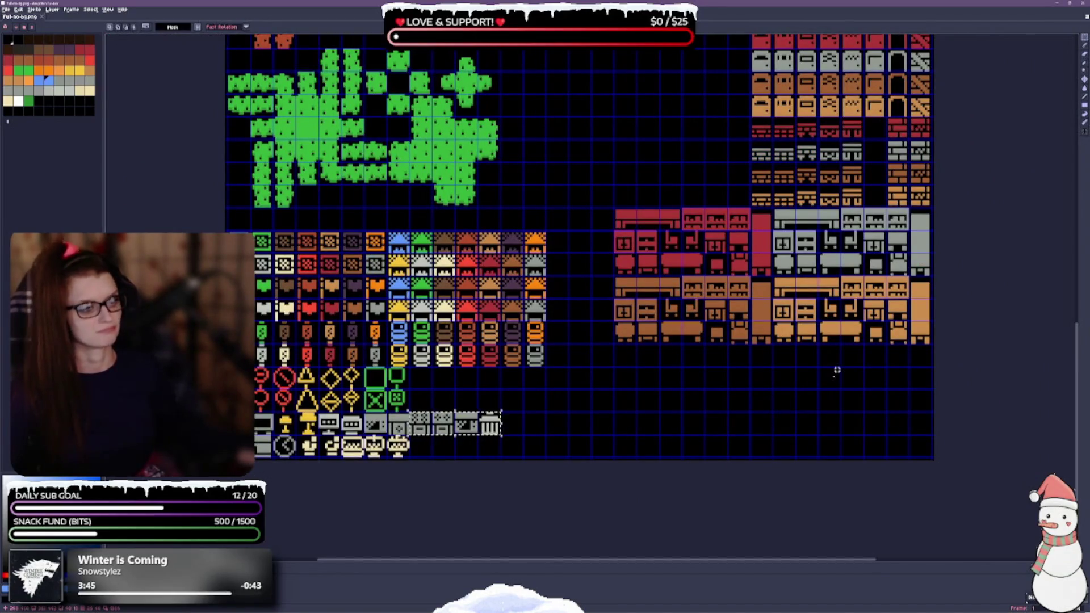
pyautogui.moveTo(821, 352); pyautogui.dragTo(624, 434)
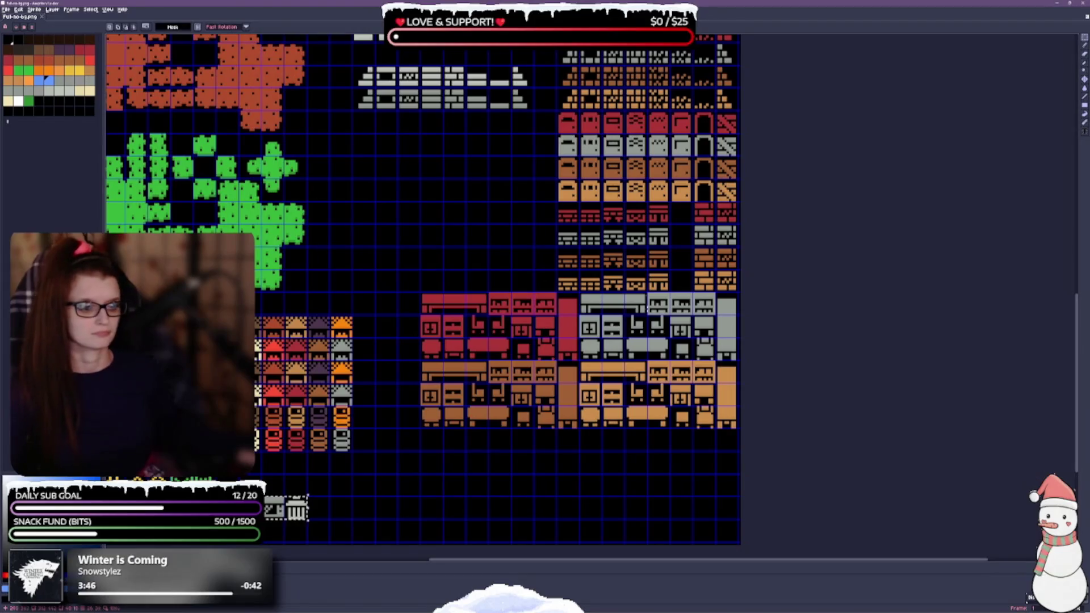
pyautogui.scroll(-1, 578, 227)
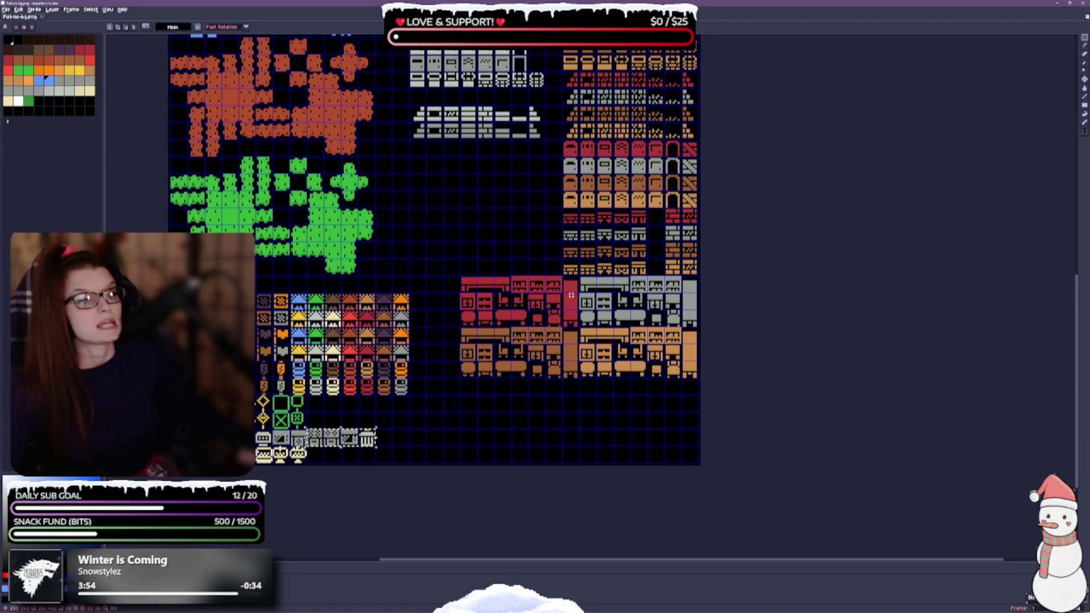
# Select the red, grey and orange furniture block and drop it one cell lower.
pyautogui.scroll(5, 596, 497)
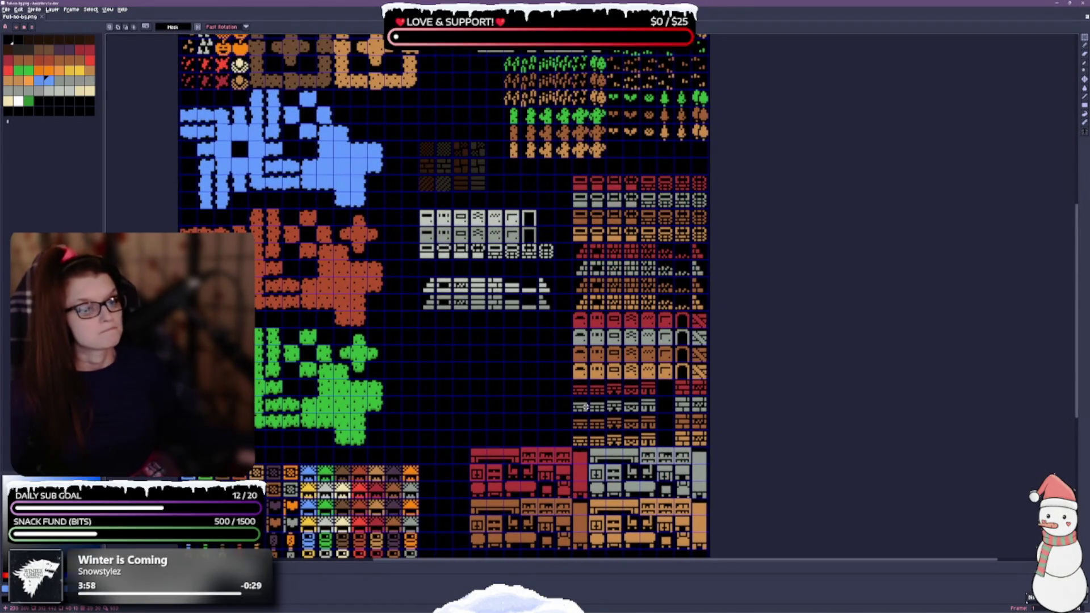
pyautogui.scroll(-3, 590, 398)
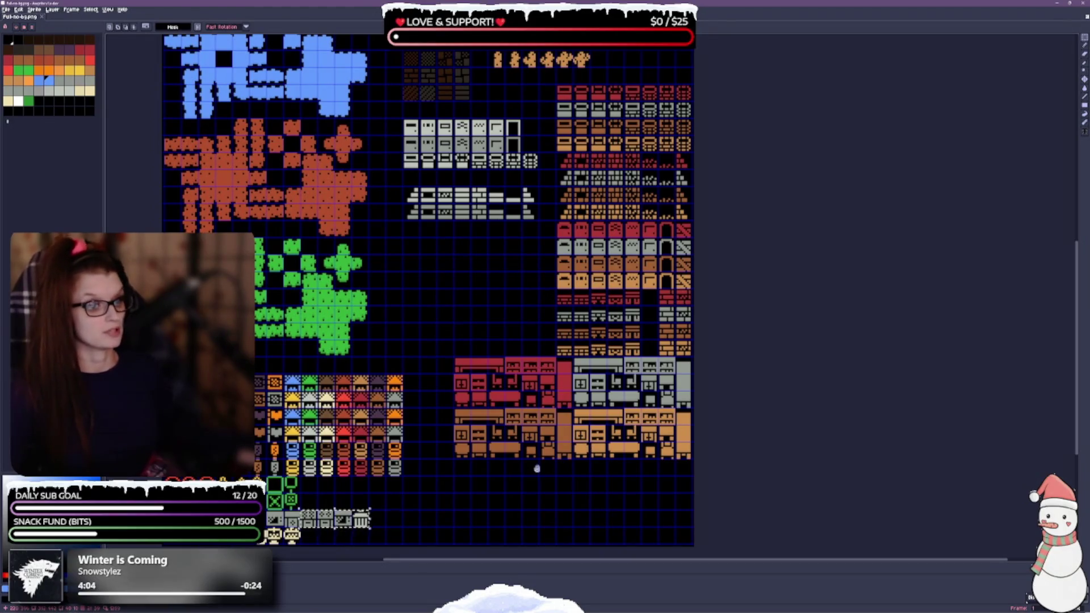
pyautogui.moveTo(538, 471); pyautogui.dragTo(529, 362)
pyautogui.moveTo(446, 253); pyautogui.dragTo(684, 356)
pyautogui.moveTo(559, 329)
pyautogui.mouseDown()
pyautogui.moveTo(568, 398)
pyautogui.moveTo(596, 409)
pyautogui.mouseUp()
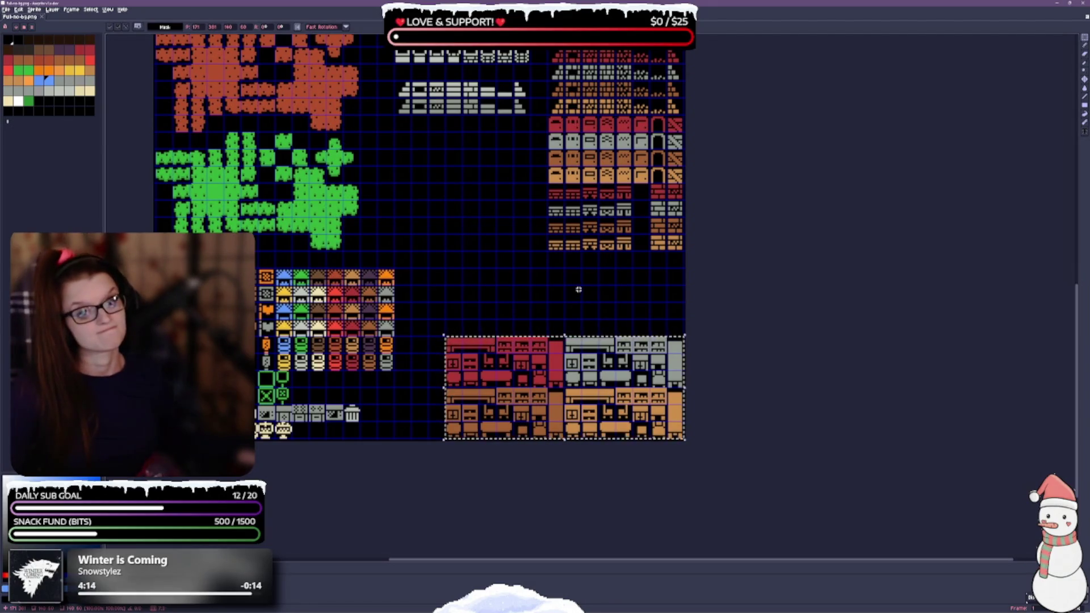
pyautogui.click(545, 312)
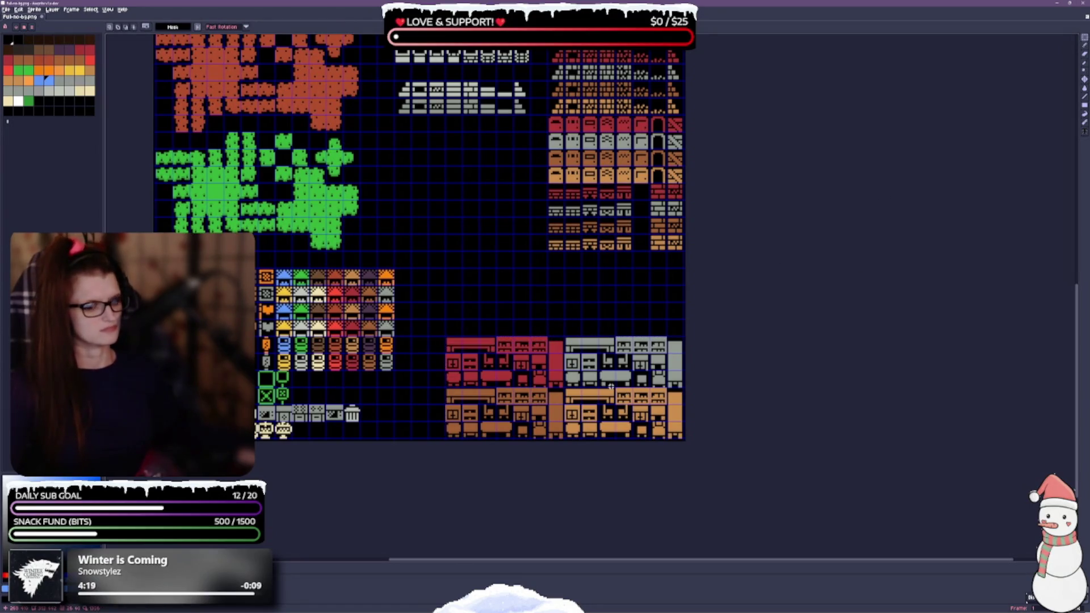
pyautogui.scroll(3, 534, 264)
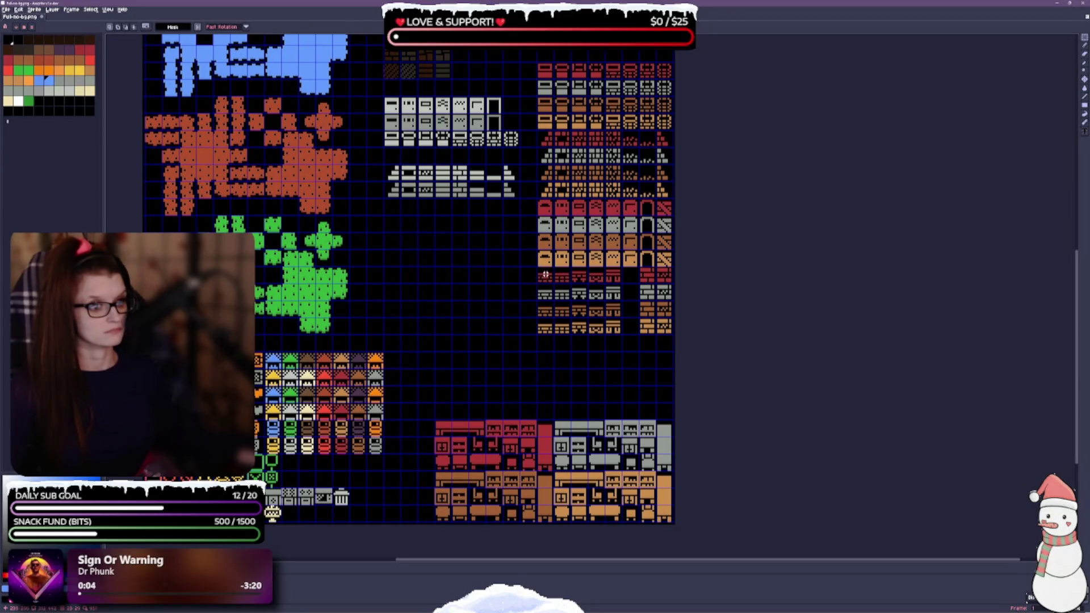
# Drag the striped wall tile rows about two cells down onto the space above the furniture.
pyautogui.moveTo(541, 269)
pyautogui.mouseDown()
pyautogui.moveTo(623, 337)
pyautogui.moveTo(673, 339)
pyautogui.mouseUp()
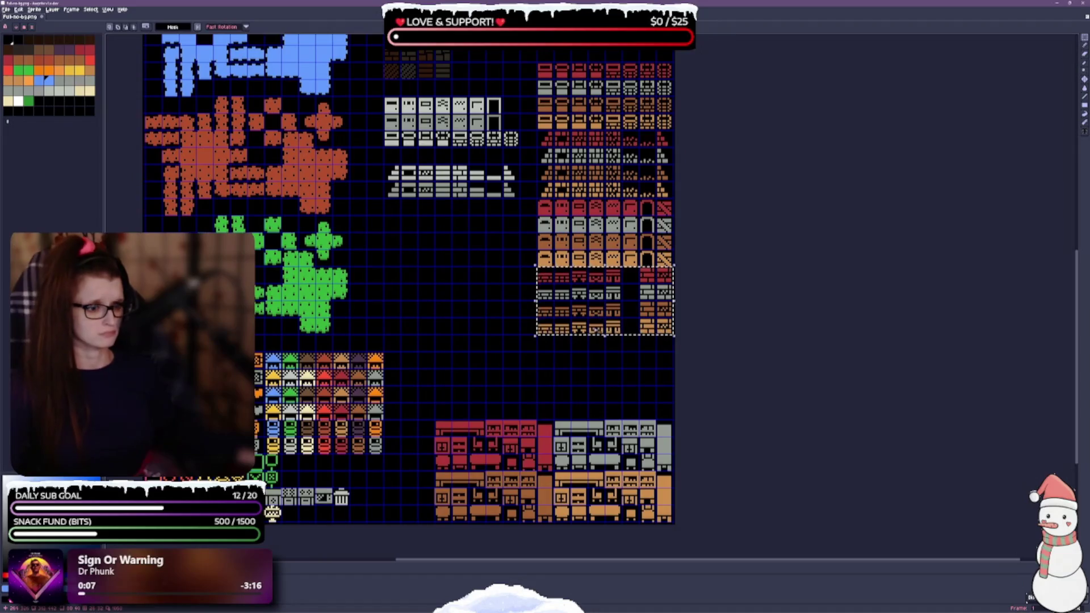
pyautogui.moveTo(599, 329); pyautogui.dragTo(600, 418)
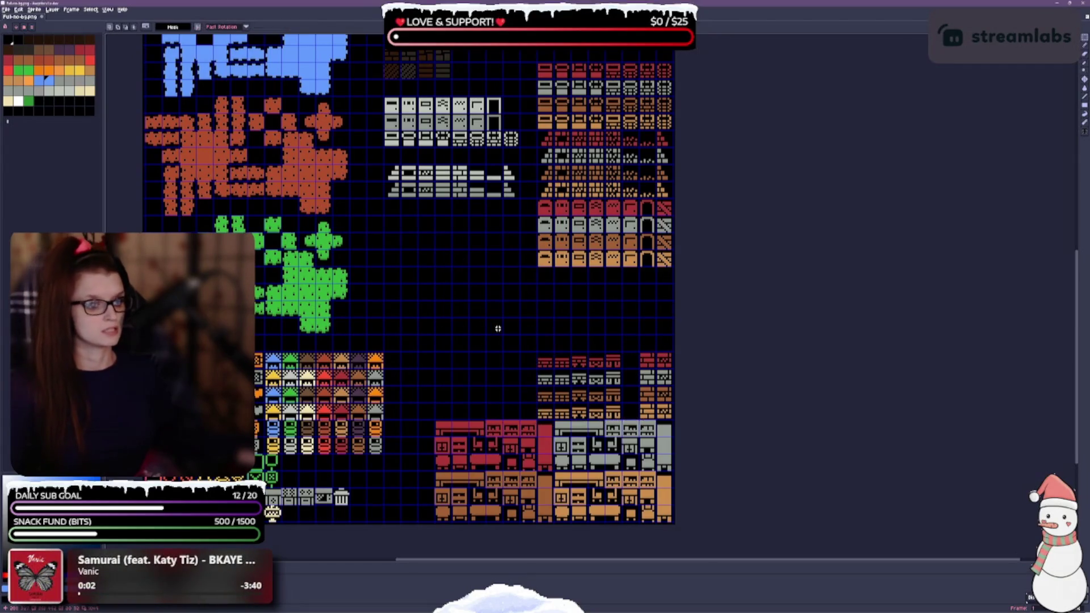
pyautogui.moveTo(550, 297); pyautogui.dragTo(479, 325)
pyautogui.scroll(1, 478, 324)
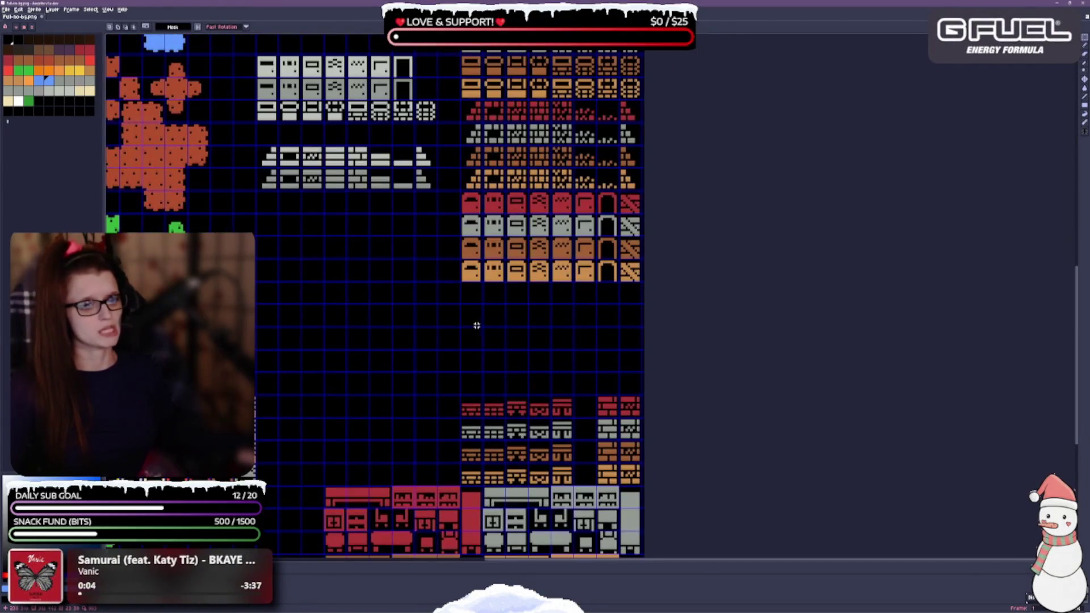
# Move the 7x4 block of door tiles down two cells.
pyautogui.moveTo(472, 203)
pyautogui.mouseDown()
pyautogui.moveTo(483, 237)
pyautogui.moveTo(641, 282)
pyautogui.mouseUp()
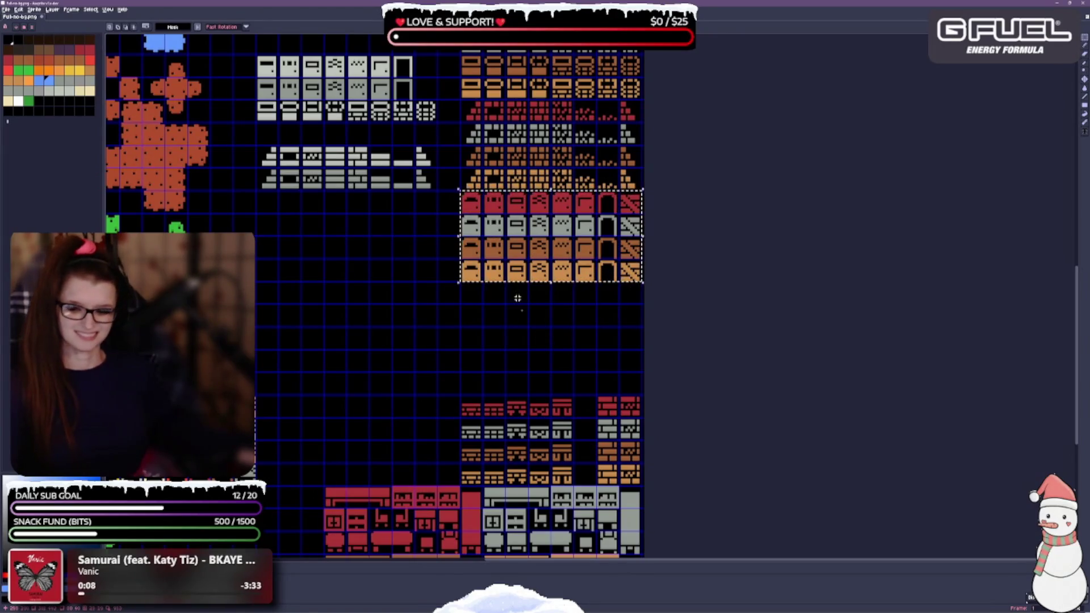
pyautogui.moveTo(542, 296); pyautogui.dragTo(541, 349)
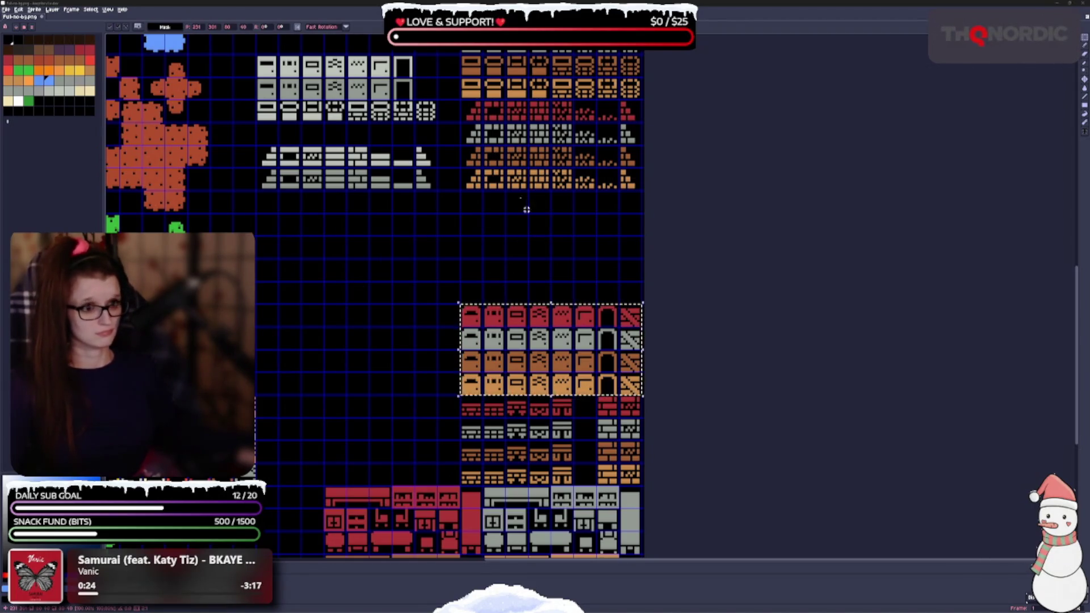
pyautogui.moveTo(499, 236)
pyautogui.mouseDown()
pyautogui.moveTo(462, 275)
pyautogui.moveTo(407, 282)
pyautogui.mouseUp()
pyautogui.click(565, 297)
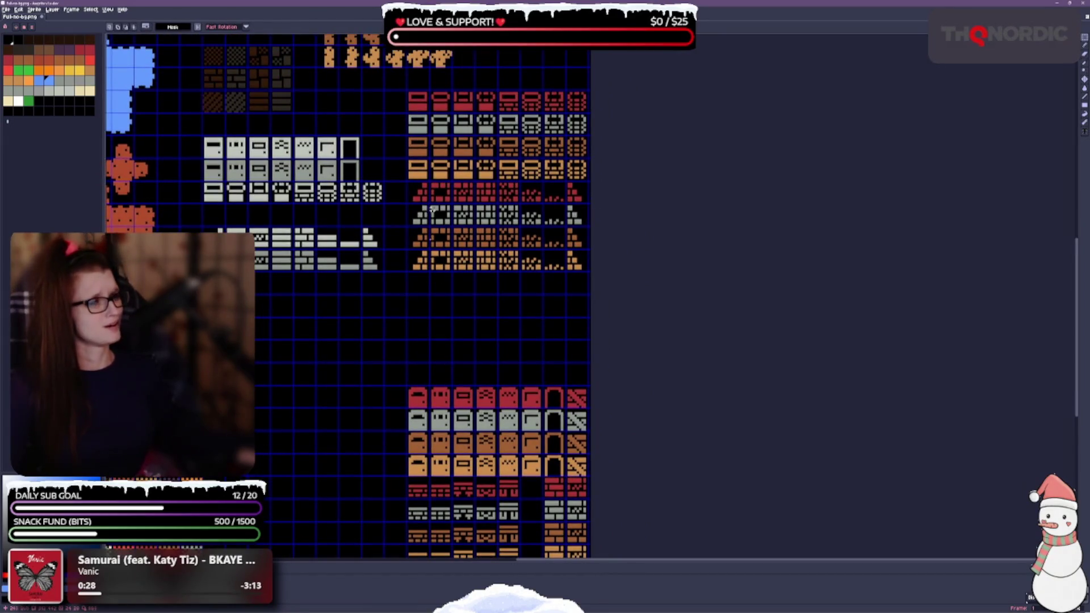
# Move the window and roof rows down above the doors, then select the four door rows.
pyautogui.moveTo(410, 93)
pyautogui.mouseDown()
pyautogui.moveTo(431, 135)
pyautogui.moveTo(565, 235)
pyautogui.moveTo(580, 265)
pyautogui.mouseUp()
pyautogui.scroll(-2, 554, 334)
pyautogui.moveTo(530, 227); pyautogui.dragTo(530, 341)
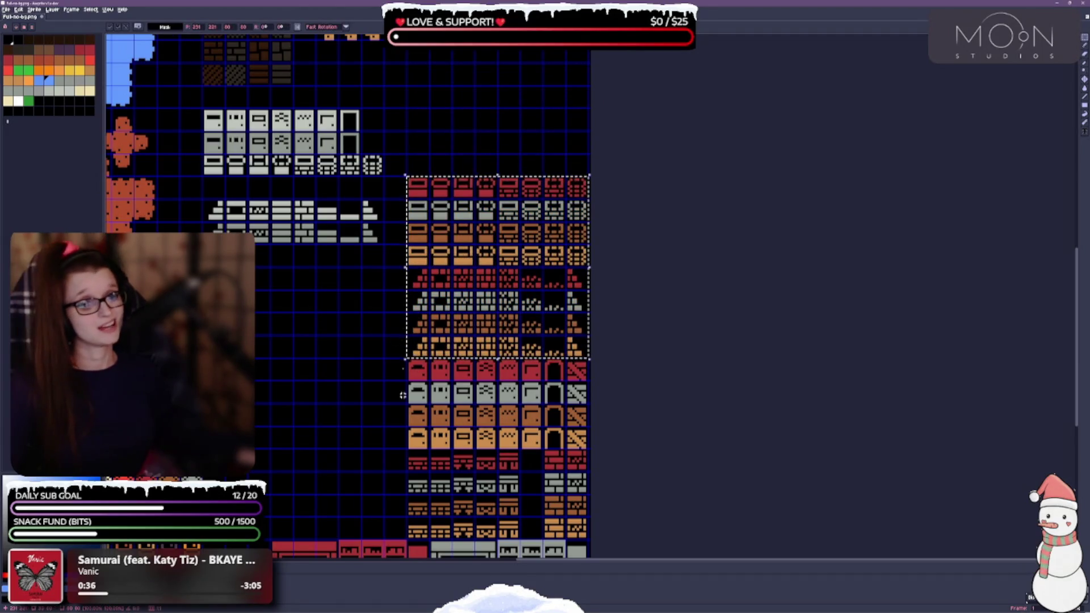
pyautogui.scroll(-4, 348, 372)
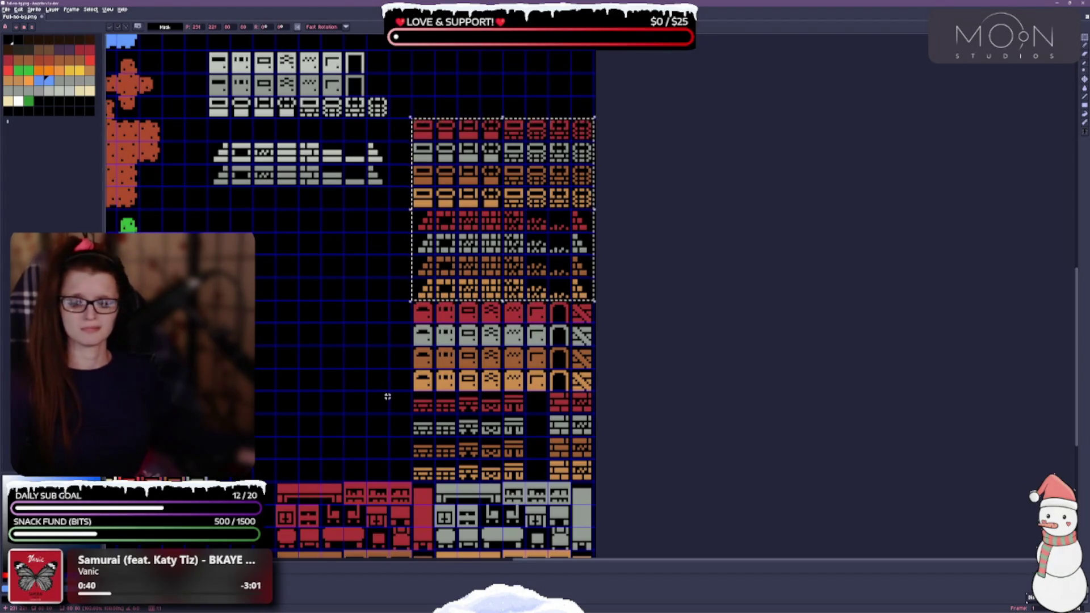
pyautogui.moveTo(328, 352); pyautogui.dragTo(333, 365)
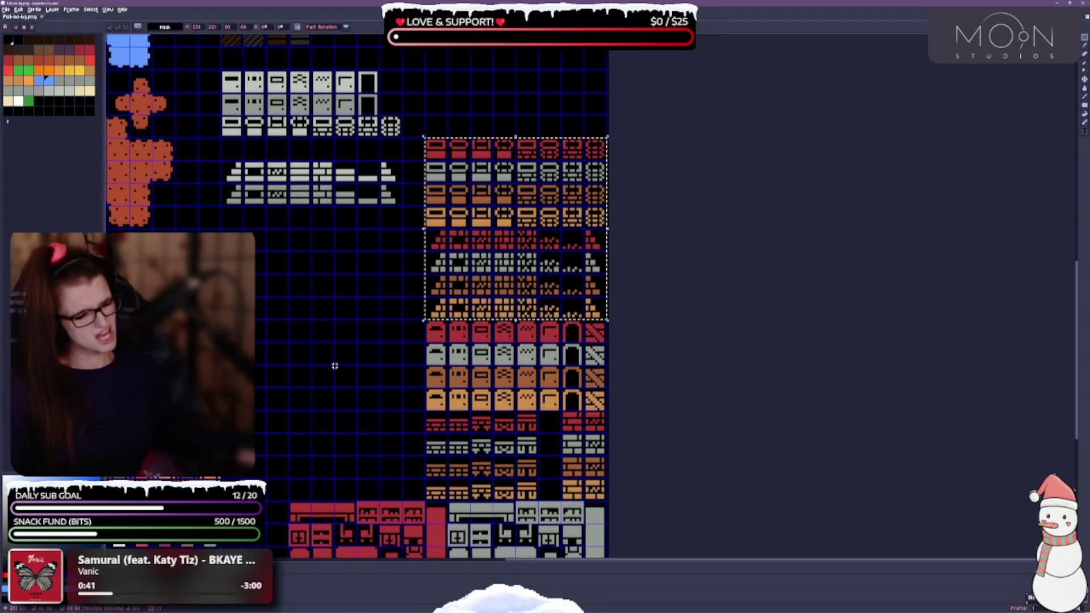
pyautogui.moveTo(426, 322)
pyautogui.mouseDown()
pyautogui.moveTo(528, 409)
pyautogui.moveTo(606, 411)
pyautogui.mouseUp()
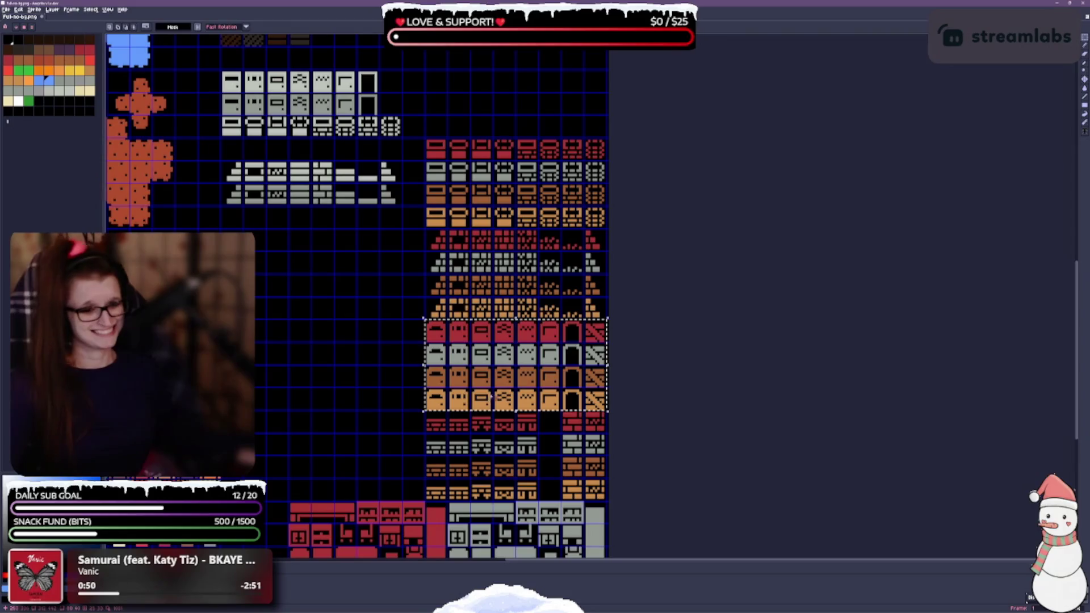
# Park the door tiles at the top and shift the stepped tile rows lower.
pyautogui.moveTo(493, 385)
pyautogui.mouseDown()
pyautogui.moveTo(485, 92)
pyautogui.moveTo(485, 116)
pyautogui.mouseUp()
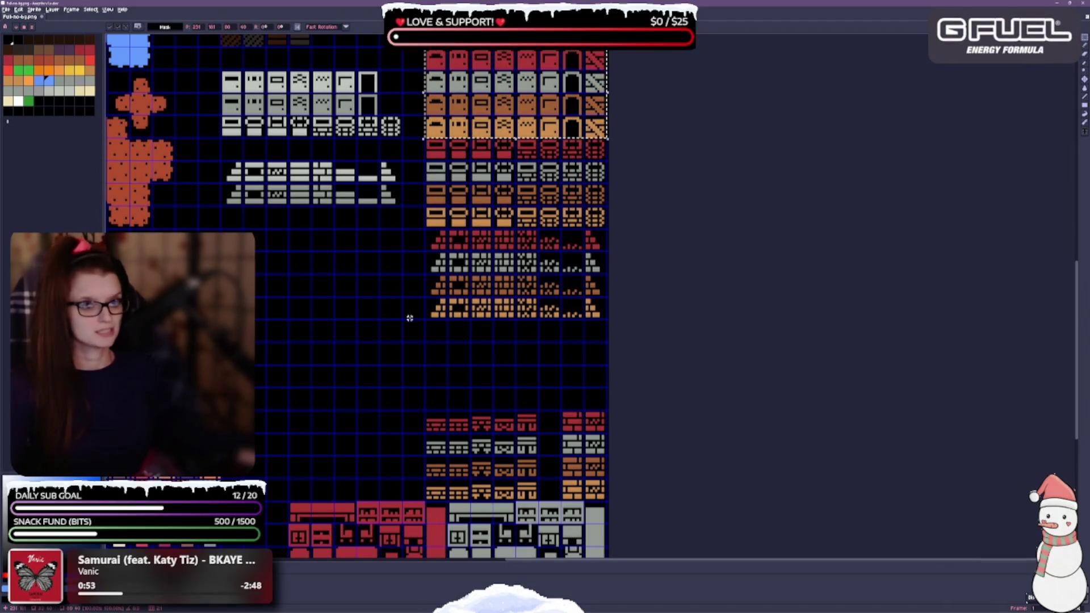
pyautogui.moveTo(372, 331); pyautogui.dragTo(367, 348)
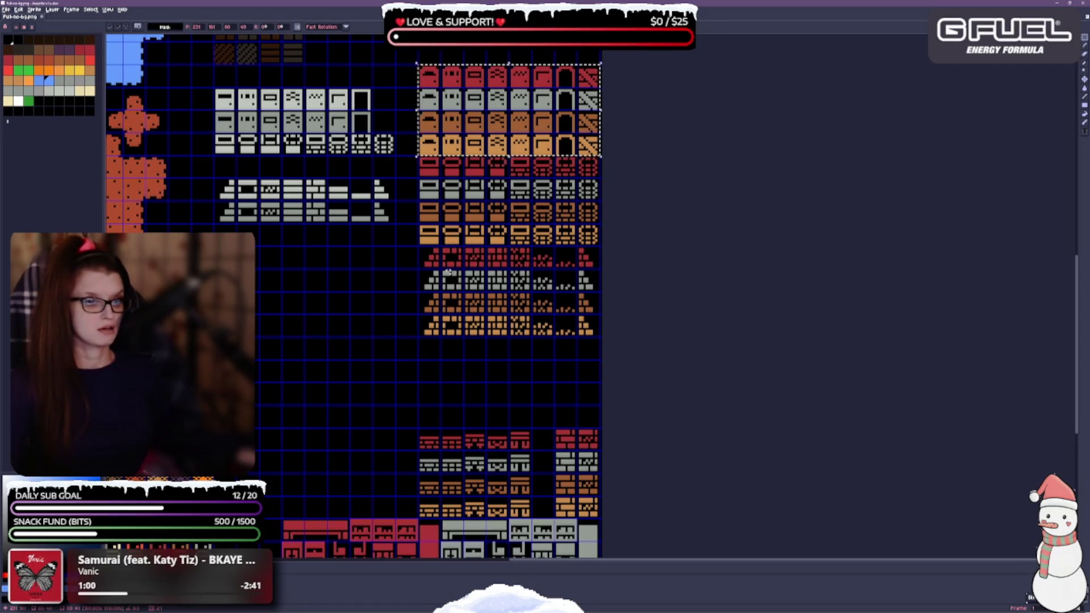
pyautogui.moveTo(419, 248)
pyautogui.mouseDown()
pyautogui.moveTo(553, 336)
pyautogui.moveTo(600, 338)
pyautogui.mouseUp()
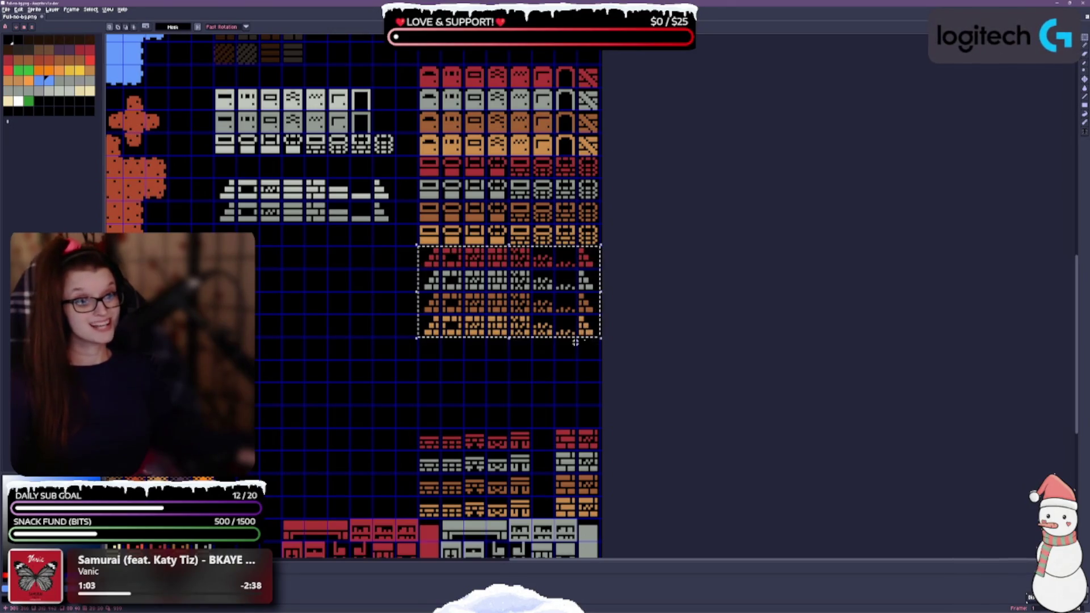
pyautogui.moveTo(500, 302); pyautogui.dragTo(504, 402)
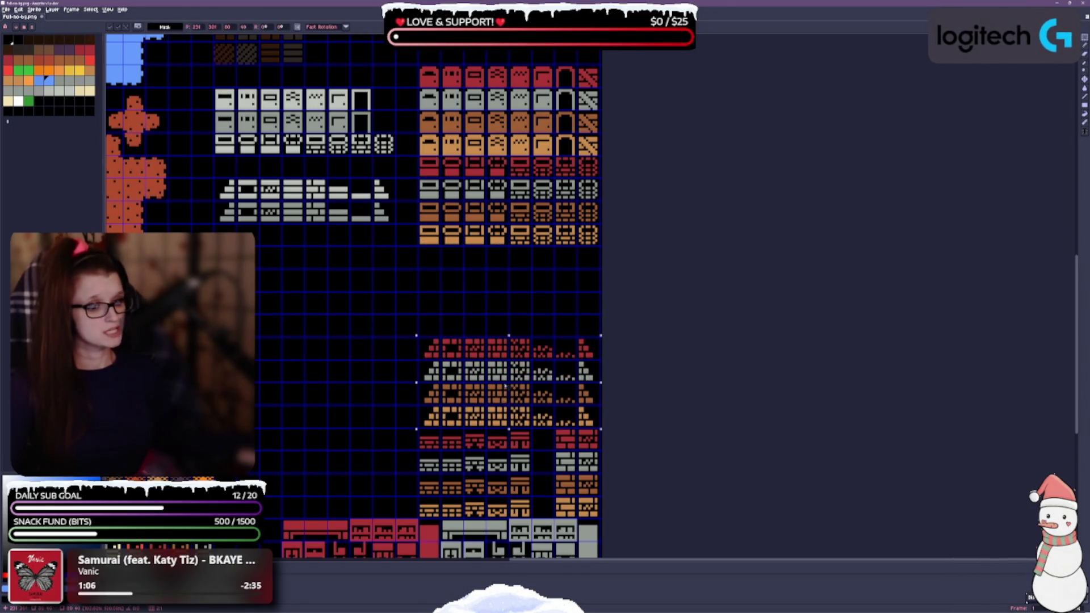
pyautogui.click(522, 281)
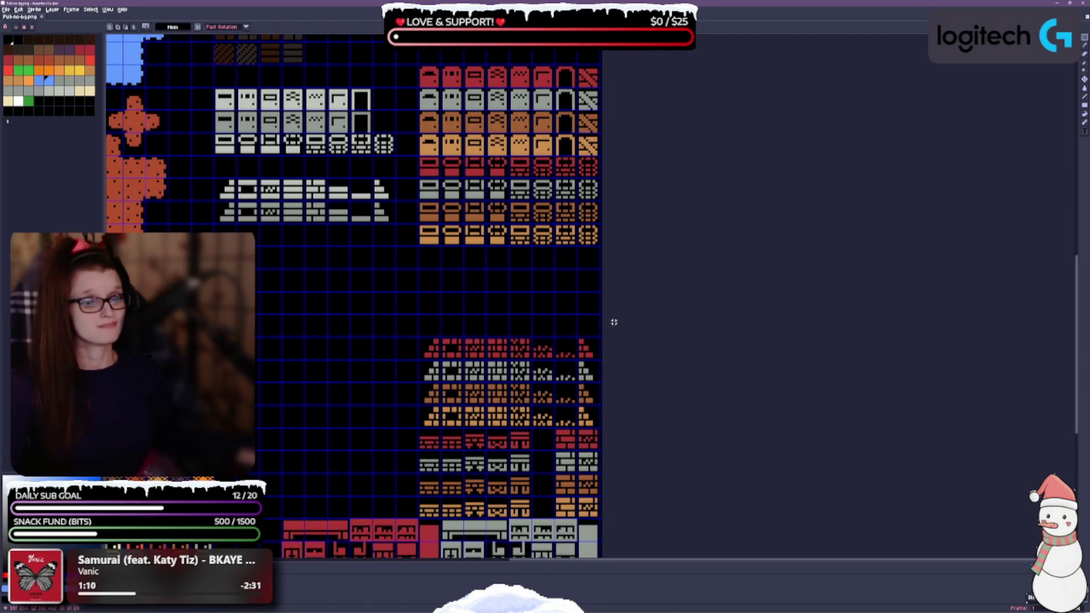
# Move the door tiles back down to sit below the wall tiles.
pyautogui.moveTo(428, 70)
pyautogui.mouseDown()
pyautogui.moveTo(462, 112)
pyautogui.moveTo(593, 152)
pyautogui.mouseUp()
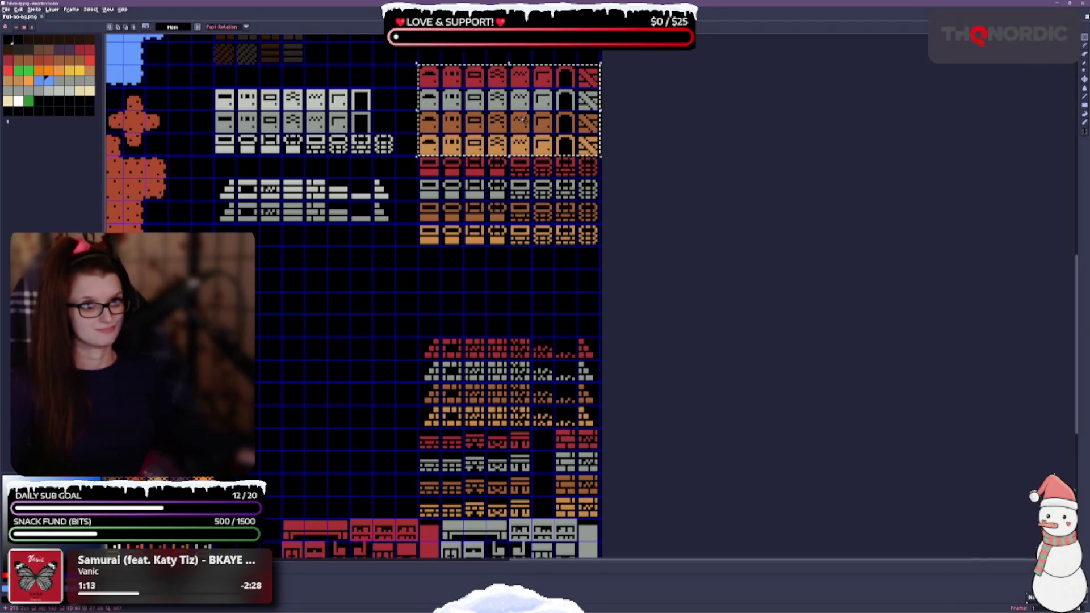
pyautogui.moveTo(523, 120); pyautogui.dragTo(510, 298)
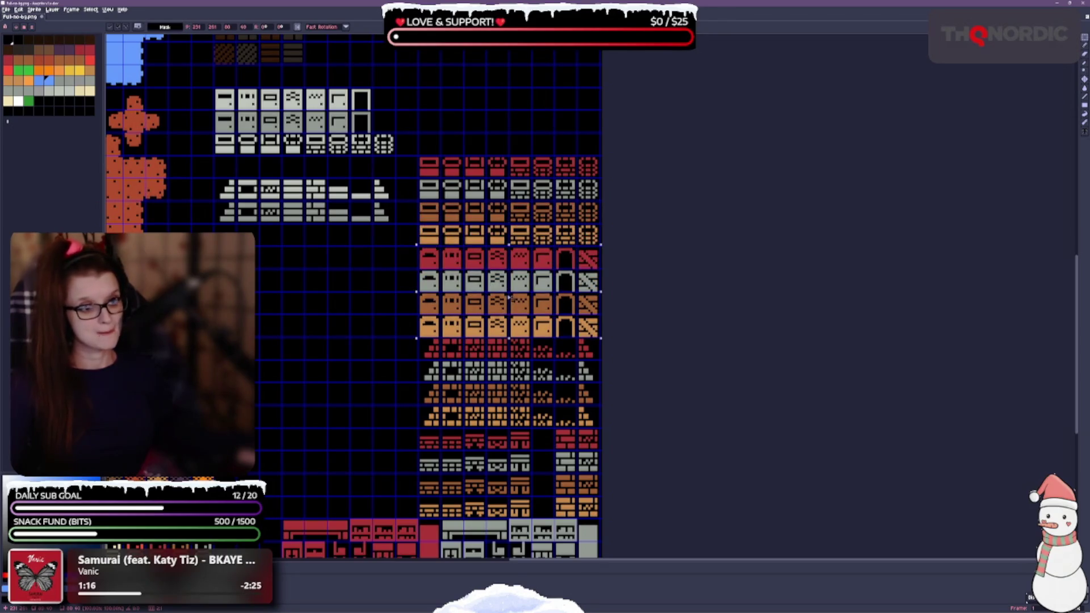
pyautogui.hotkey('ctrl', 'd')
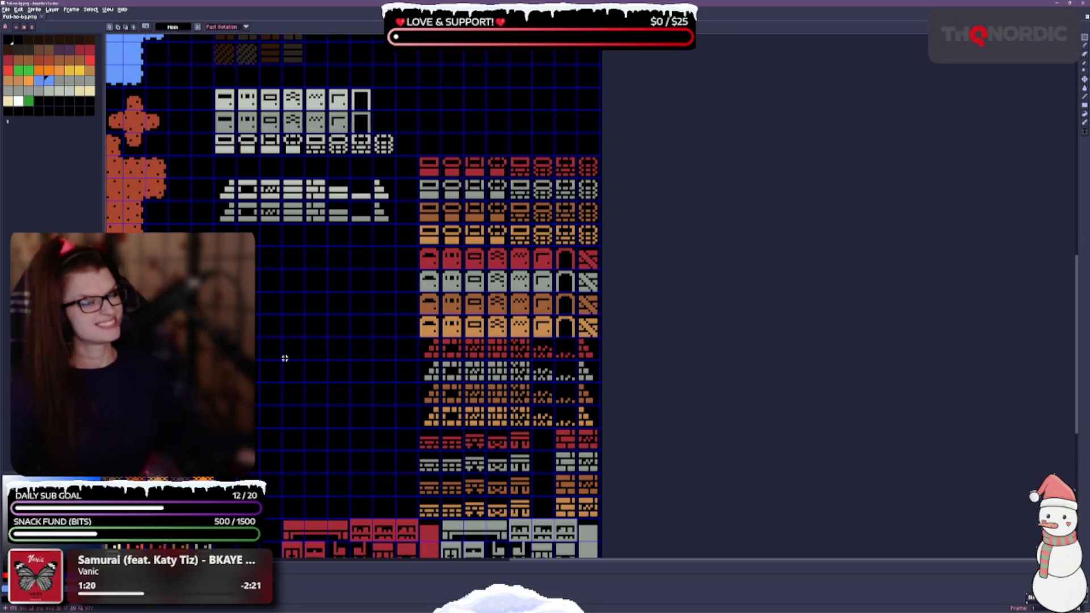
# Move the row of grey furniture tiles under the green tree tiles.
pyautogui.moveTo(277, 365)
pyautogui.mouseDown()
pyautogui.moveTo(411, 289)
pyautogui.moveTo(418, 300)
pyautogui.mouseUp()
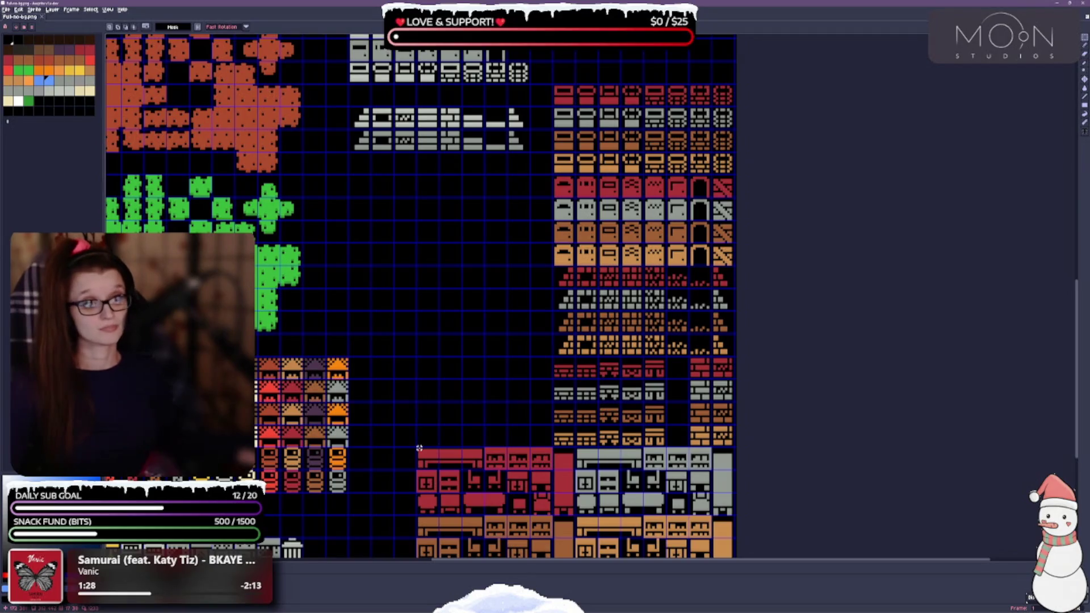
pyautogui.moveTo(437, 359); pyautogui.dragTo(484, 286)
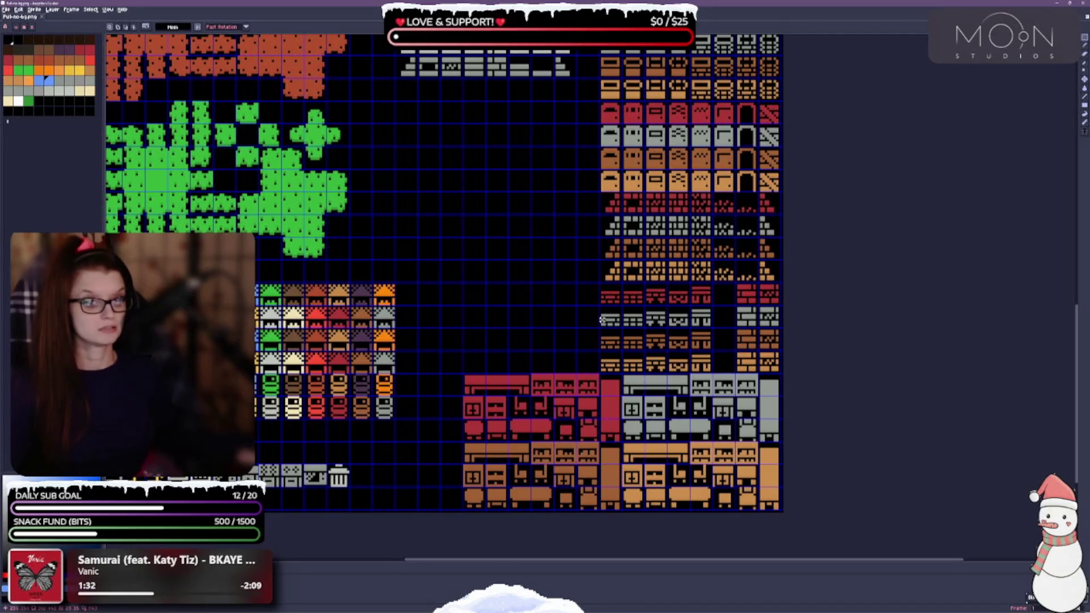
pyautogui.moveTo(545, 190); pyautogui.dragTo(540, 234)
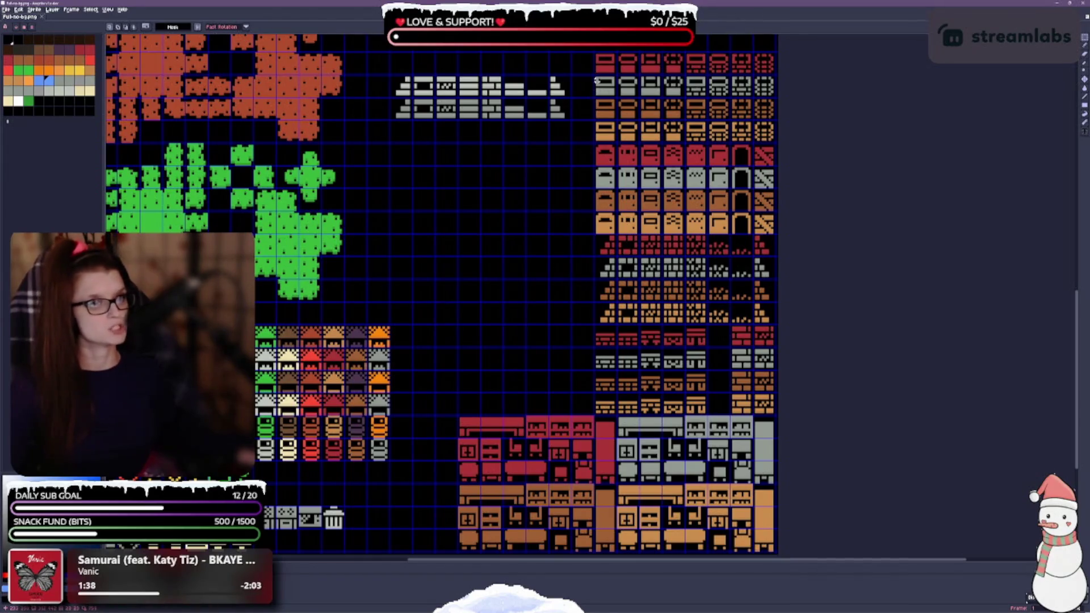
pyautogui.moveTo(479, 326); pyautogui.dragTo(491, 265)
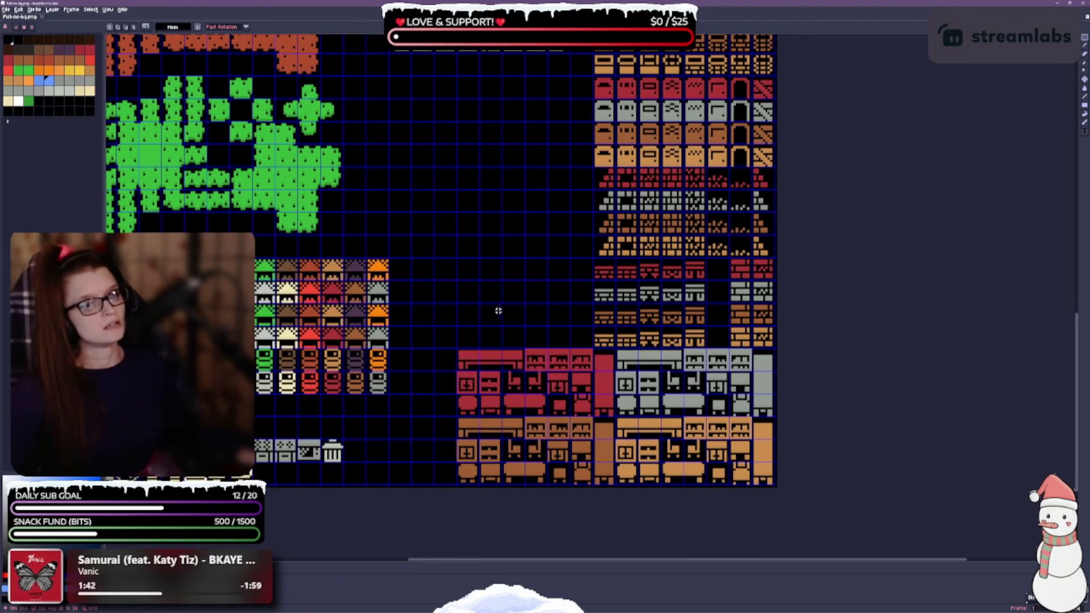
pyautogui.scroll(1, 474, 285)
pyautogui.scroll(-1, 450, 360)
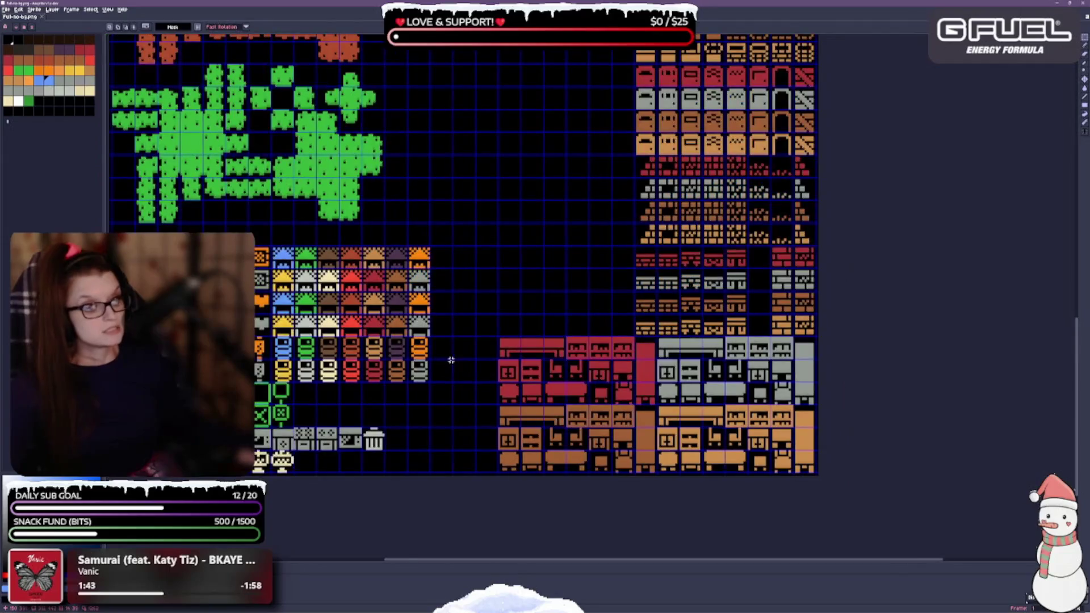
pyautogui.moveTo(457, 407); pyautogui.dragTo(569, 364)
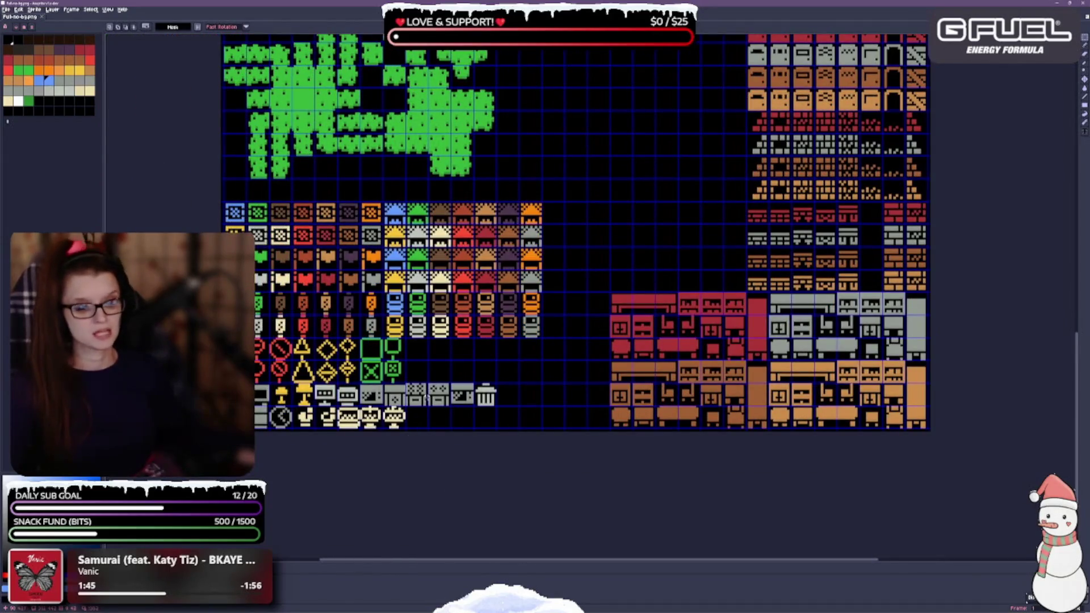
pyautogui.moveTo(406, 383)
pyautogui.mouseDown()
pyautogui.moveTo(457, 407)
pyautogui.moveTo(498, 407)
pyautogui.mouseUp()
pyautogui.moveTo(569, 364); pyautogui.dragTo(560, 426)
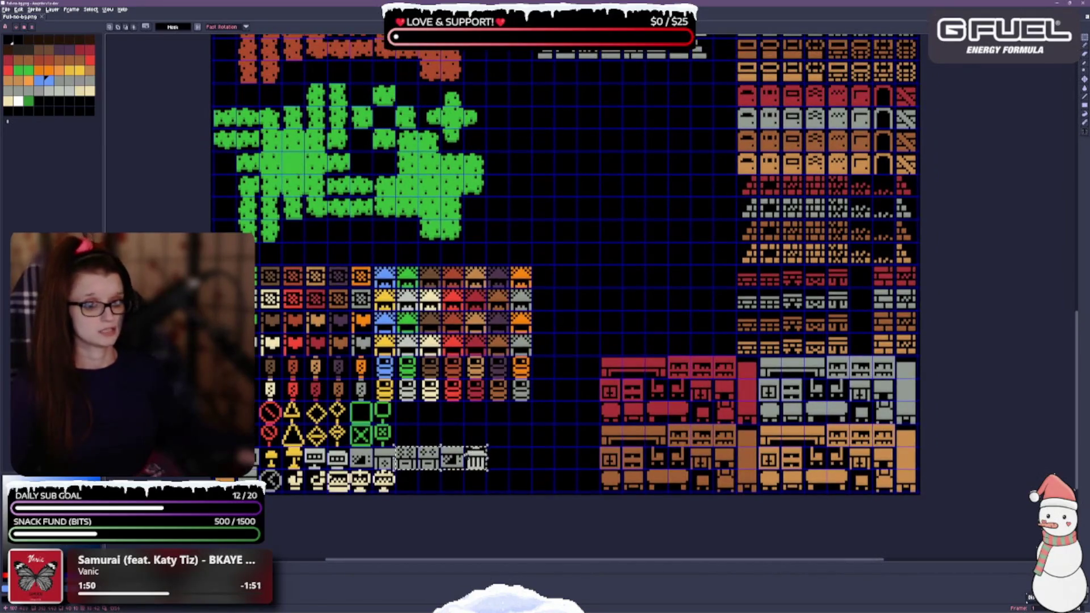
pyautogui.moveTo(442, 460)
pyautogui.mouseDown()
pyautogui.moveTo(371, 254)
pyautogui.moveTo(351, 232)
pyautogui.mouseUp()
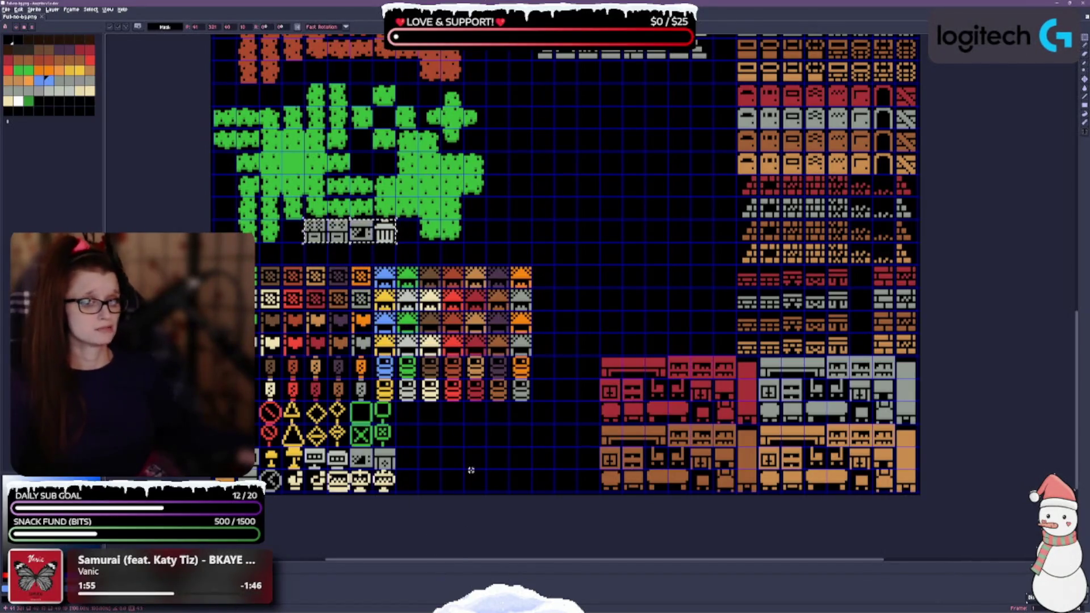
# Shift the coloured roof tile block down and right to the sheet bottom.
pyautogui.moveTo(373, 267)
pyautogui.mouseDown()
pyautogui.moveTo(514, 401)
pyautogui.moveTo(532, 401)
pyautogui.mouseUp()
pyautogui.moveTo(452, 365)
pyautogui.mouseDown()
pyautogui.moveTo(498, 365)
pyautogui.moveTo(495, 461)
pyautogui.mouseUp()
pyautogui.click(574, 228)
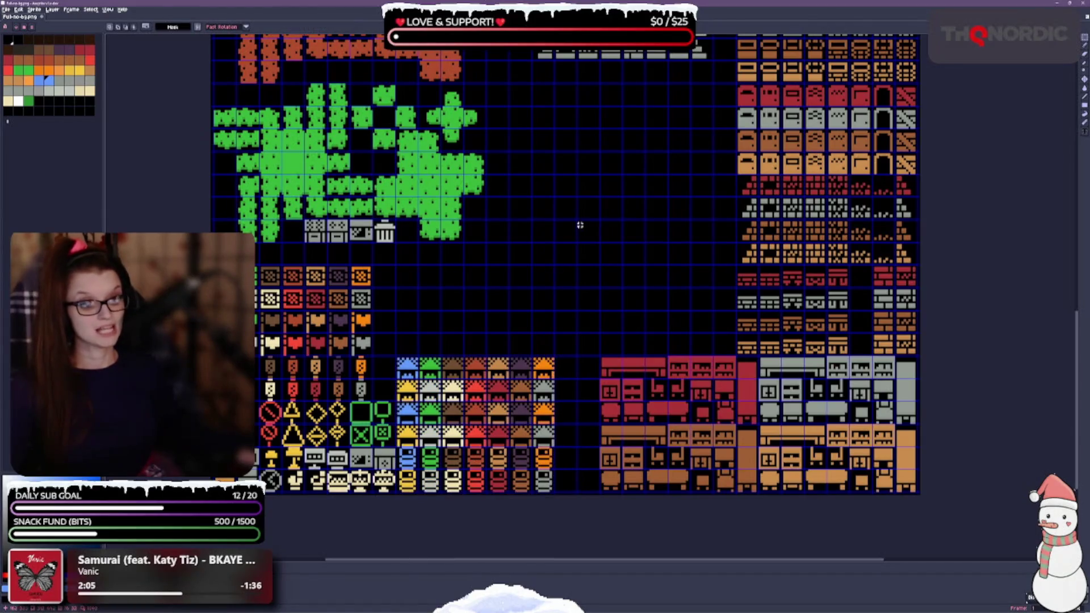
# Save, then drag the stepped tile rows down-left beside the brick tiles.
pyautogui.hotkey('ctrl', 's')
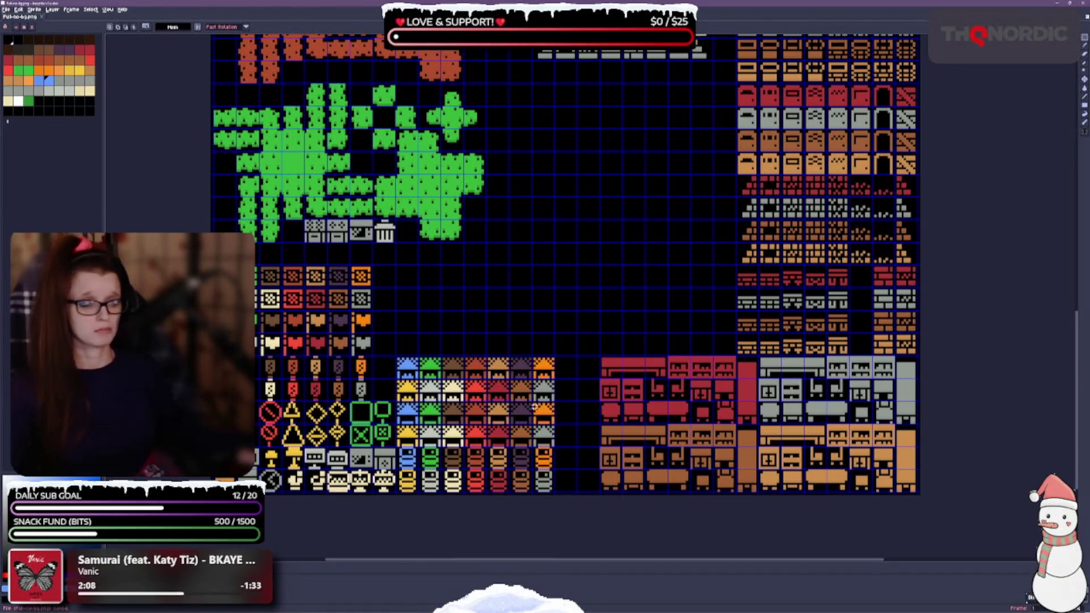
pyautogui.moveTo(614, 277); pyautogui.dragTo(484, 329)
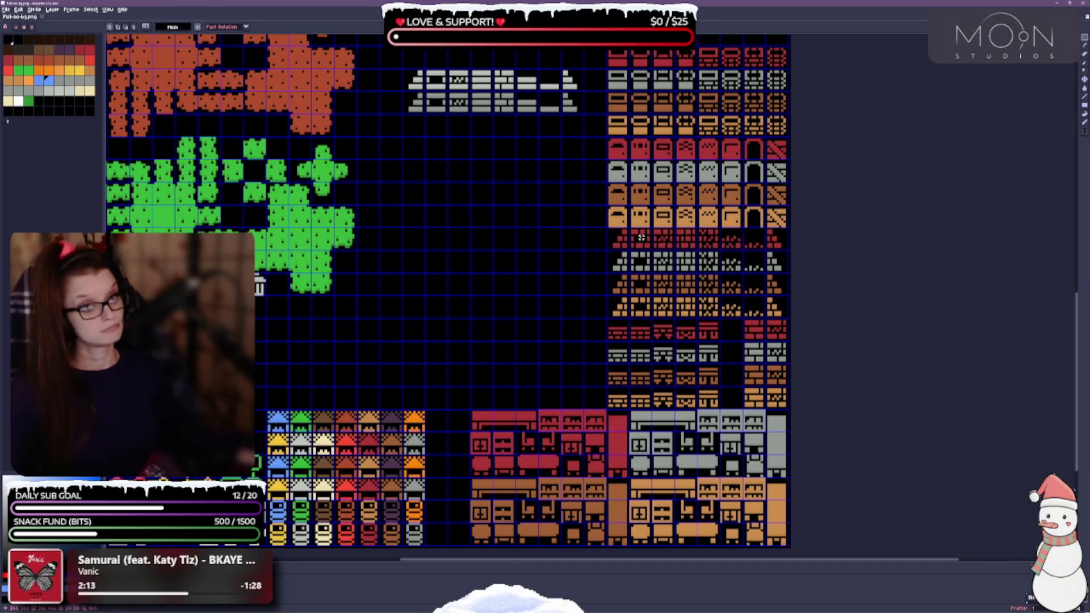
pyautogui.moveTo(616, 237)
pyautogui.mouseDown()
pyautogui.moveTo(765, 315)
pyautogui.moveTo(784, 313)
pyautogui.mouseUp()
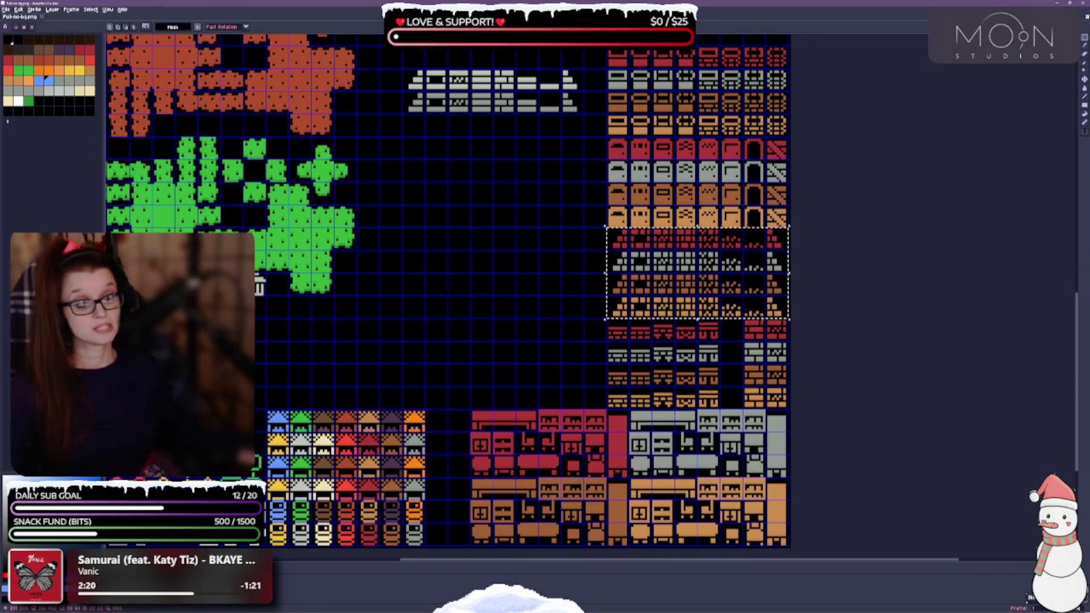
pyautogui.moveTo(705, 288)
pyautogui.mouseDown()
pyautogui.moveTo(537, 263)
pyautogui.moveTo(464, 267)
pyautogui.moveTo(525, 329)
pyautogui.moveTo(523, 378)
pyautogui.moveTo(525, 369)
pyautogui.mouseUp()
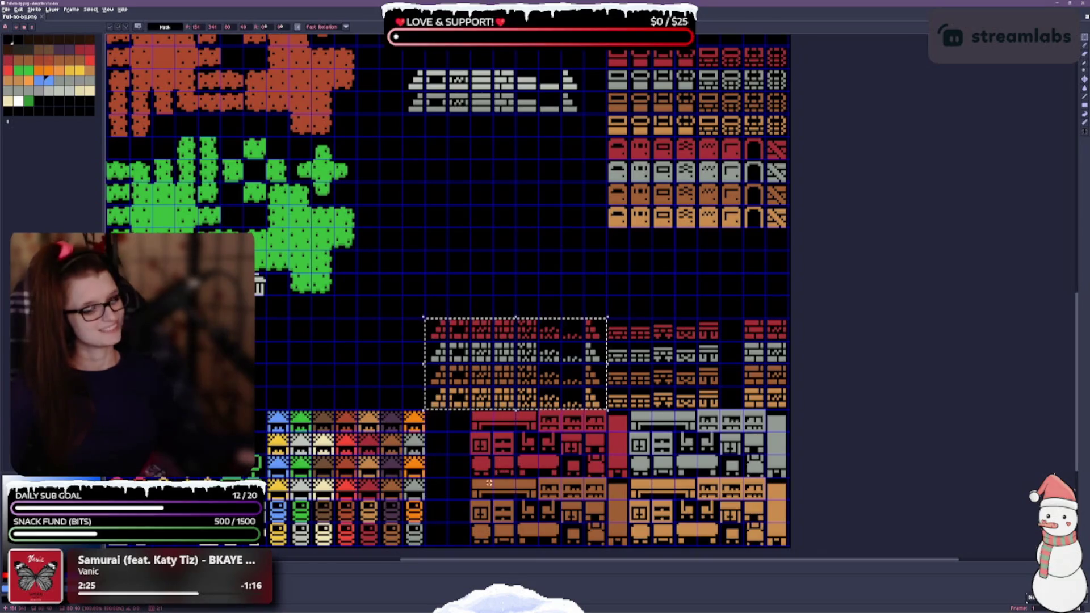
pyautogui.click(442, 314)
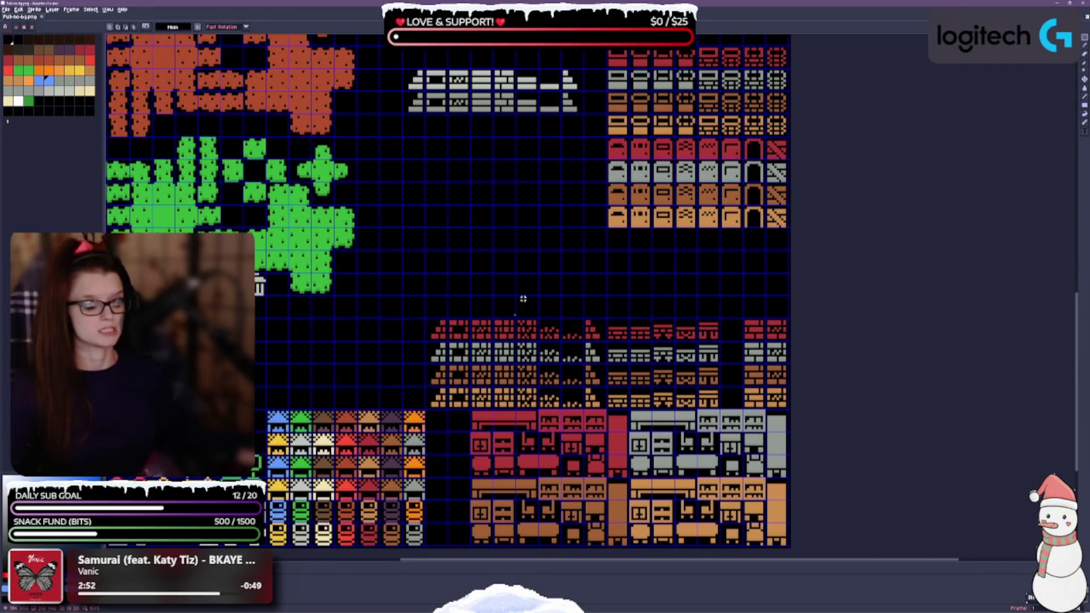
pyautogui.scroll(-2, 571, 319)
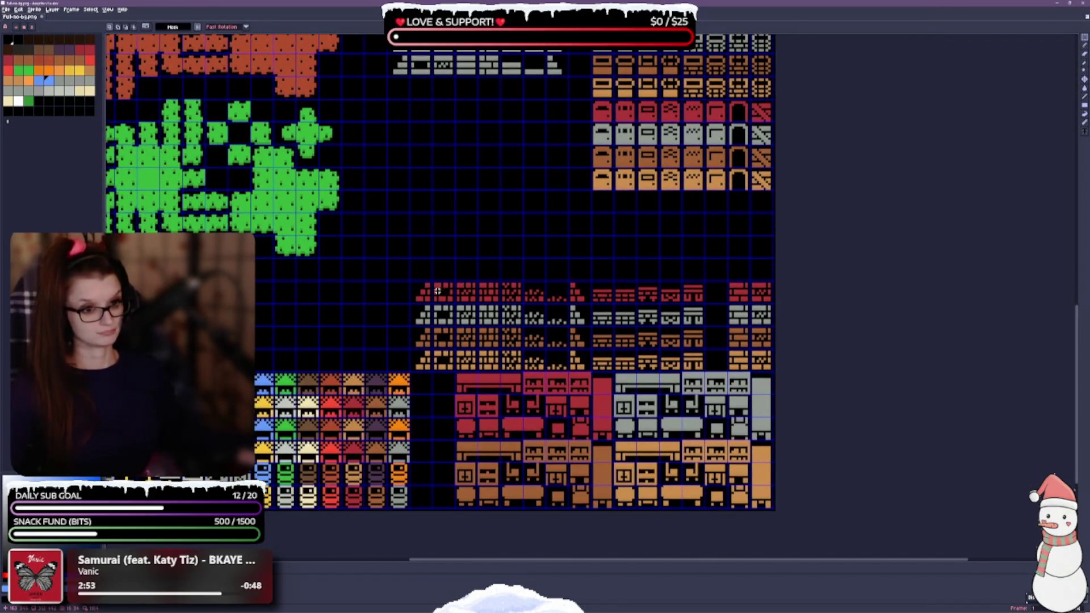
# Shift the stepped and brick tile rows one cell to the right.
pyautogui.moveTo(410, 281); pyautogui.dragTo(705, 372)
pyautogui.press('Right')
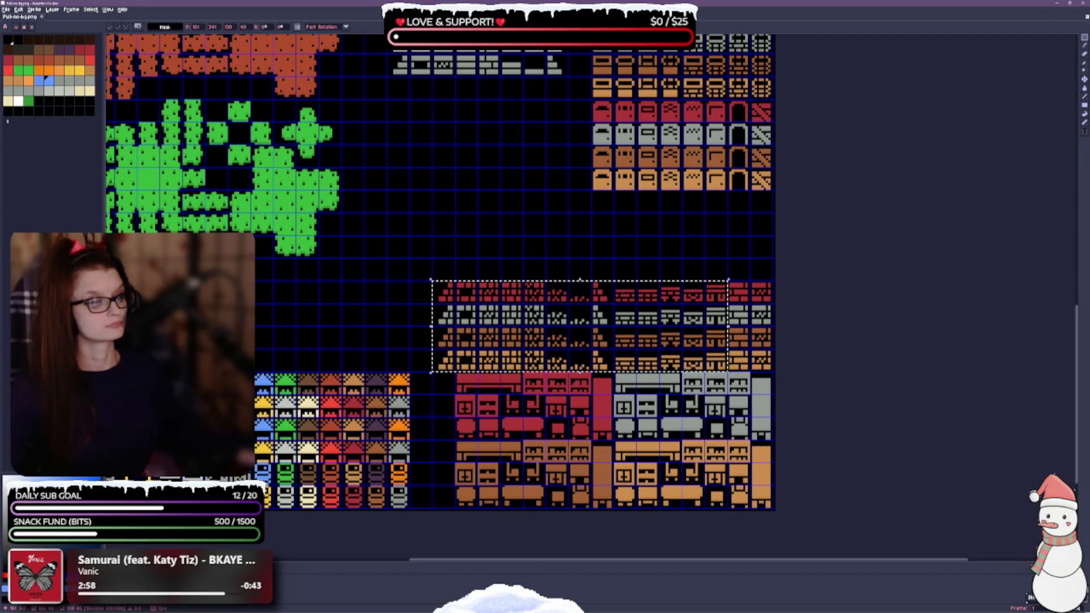
pyautogui.click(626, 266)
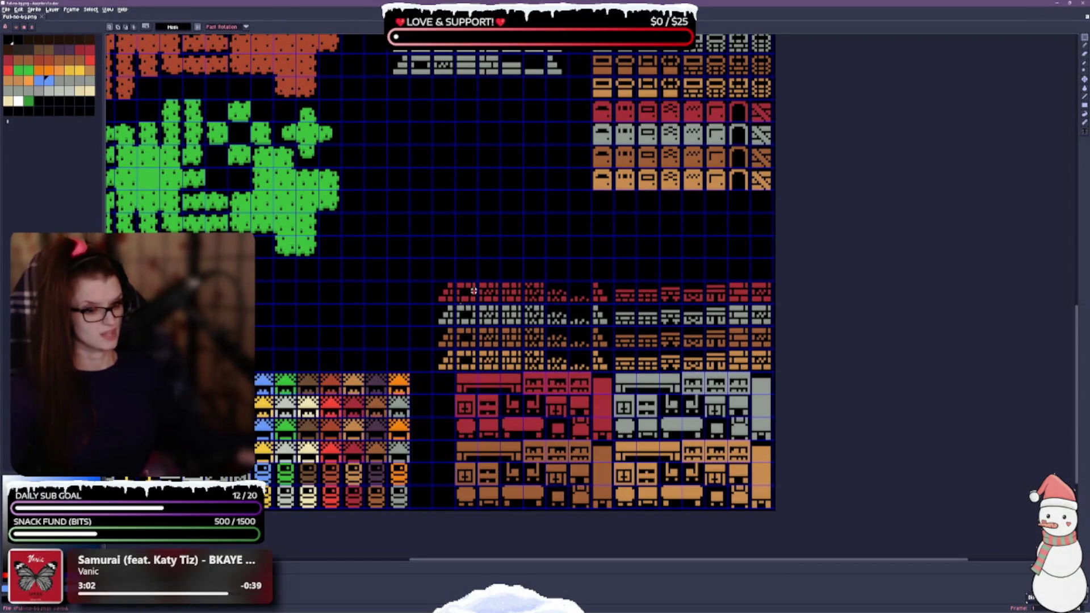
# Move the four rows of door tiles down toward the stepped tiles.
pyautogui.moveTo(546, 205); pyautogui.dragTo(544, 267)
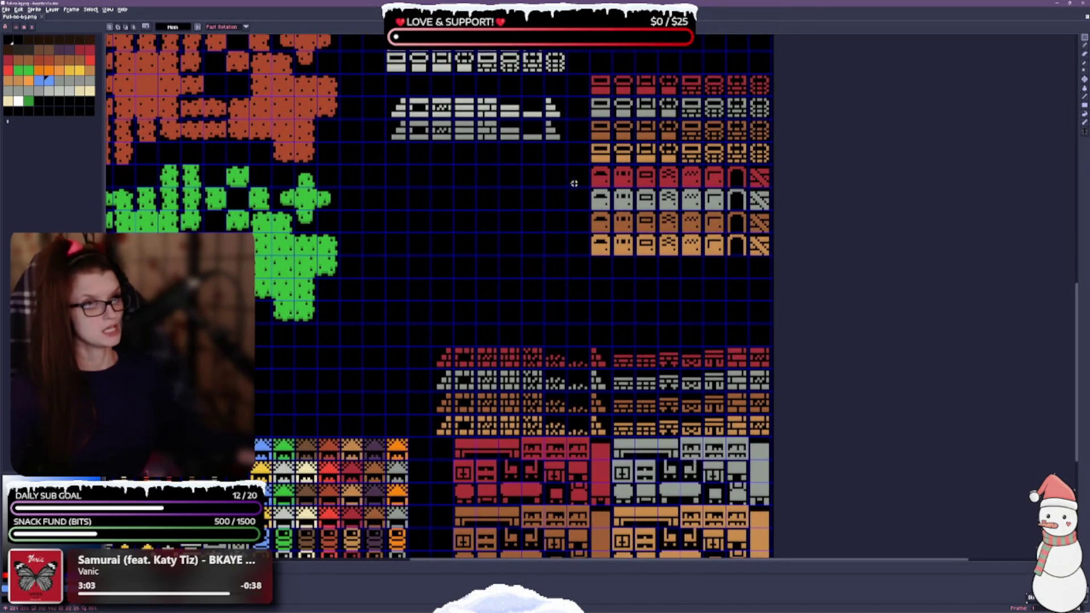
pyautogui.moveTo(601, 174)
pyautogui.mouseDown()
pyautogui.moveTo(634, 233)
pyautogui.moveTo(726, 260)
pyautogui.moveTo(763, 252)
pyautogui.mouseUp()
pyautogui.moveTo(674, 254); pyautogui.dragTo(674, 342)
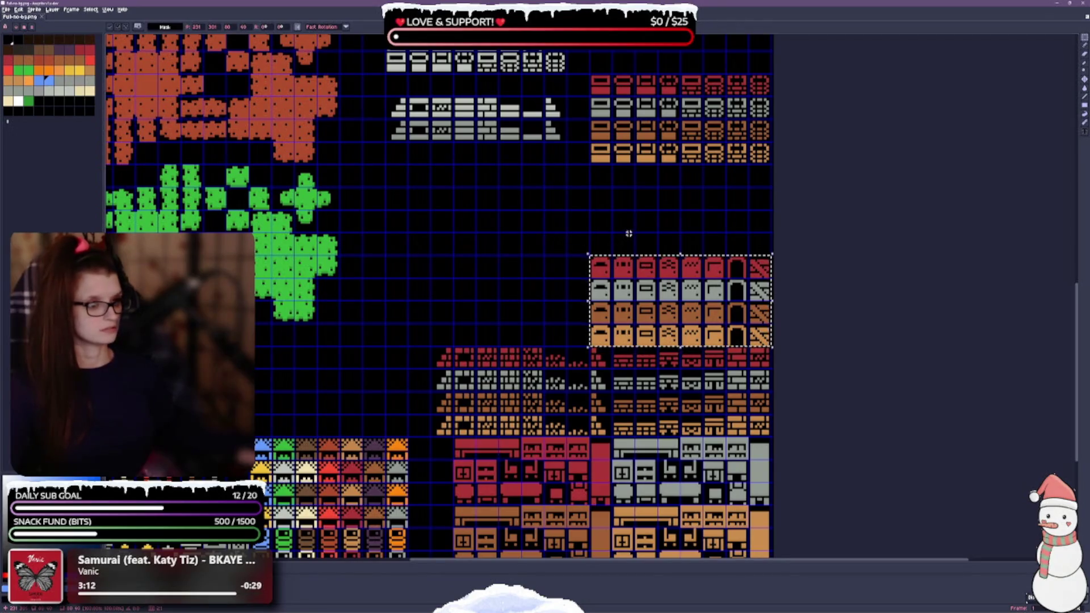
pyautogui.click(603, 244)
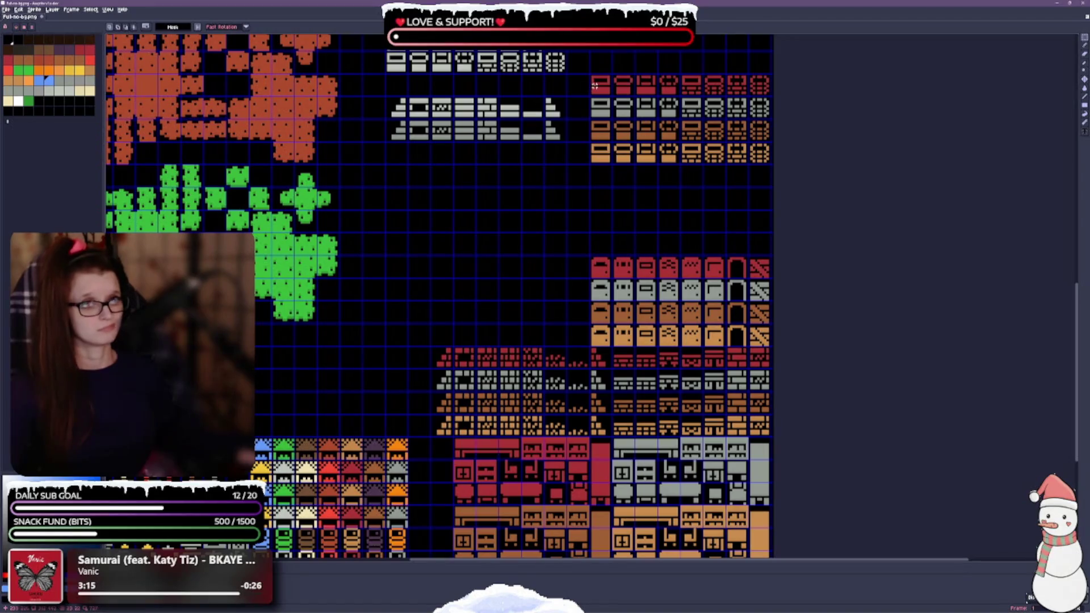
# Drag the four top-right small wall tile rows down beside the door block.
pyautogui.moveTo(597, 83)
pyautogui.mouseDown()
pyautogui.moveTo(744, 162)
pyautogui.moveTo(766, 162)
pyautogui.moveTo(480, 223)
pyautogui.moveTo(499, 312)
pyautogui.moveTo(520, 335)
pyautogui.mouseUp()
pyautogui.click(614, 191)
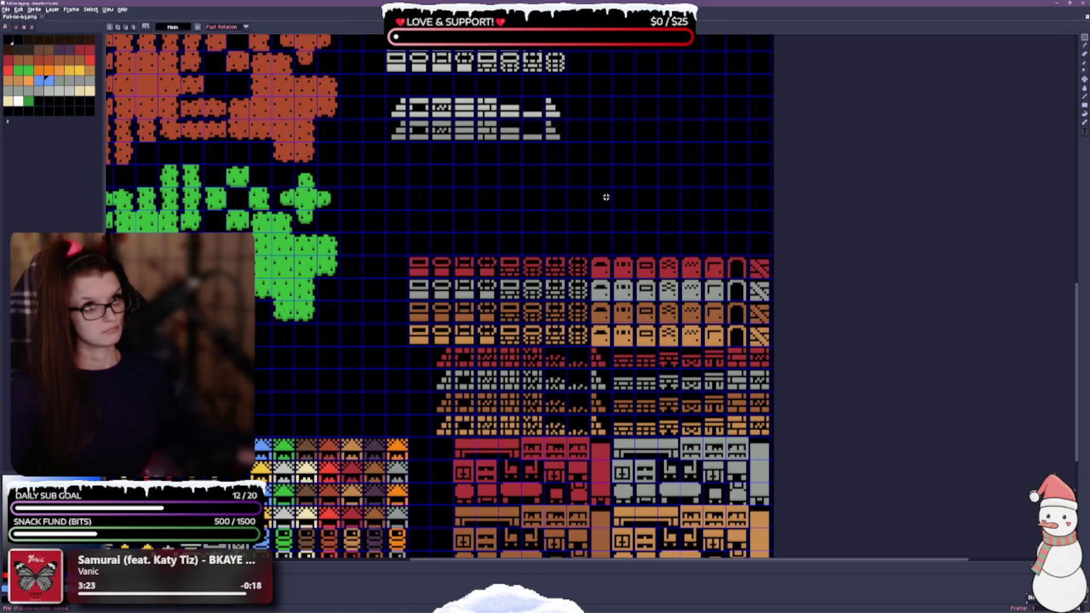
pyautogui.moveTo(606, 197); pyautogui.dragTo(601, 119)
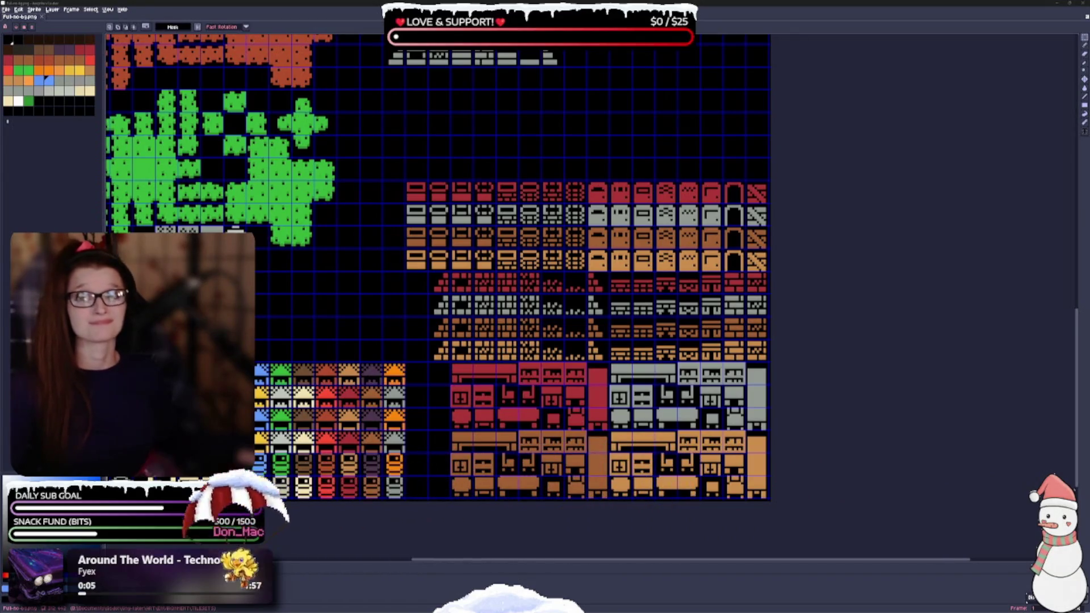
pyautogui.moveTo(341, 276); pyautogui.dragTo(463, 205)
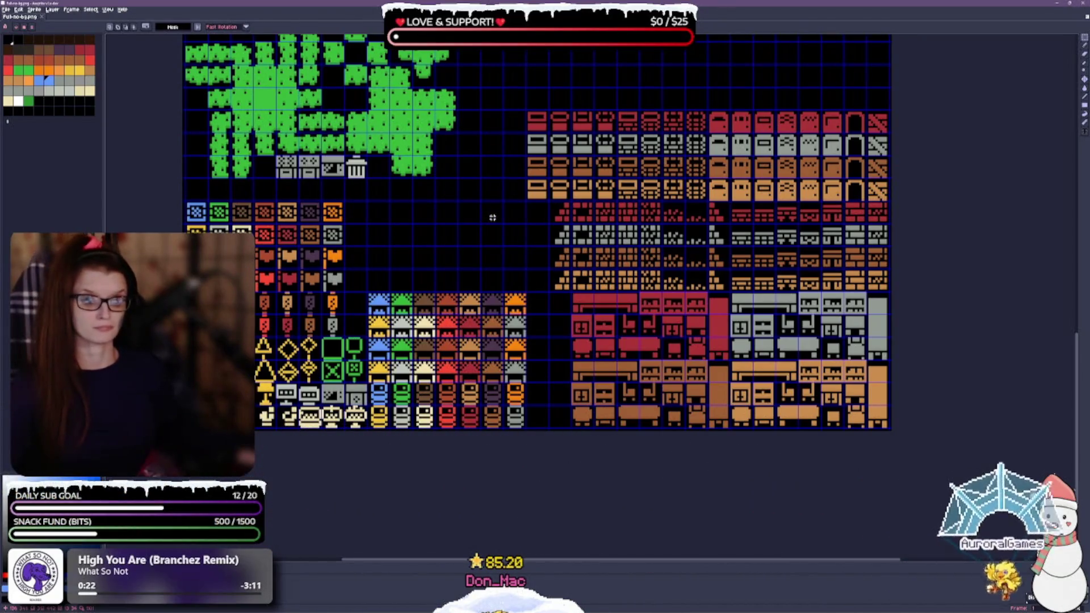
pyautogui.scroll(8, 490, 215)
pyautogui.hscroll(3, 490, 215)
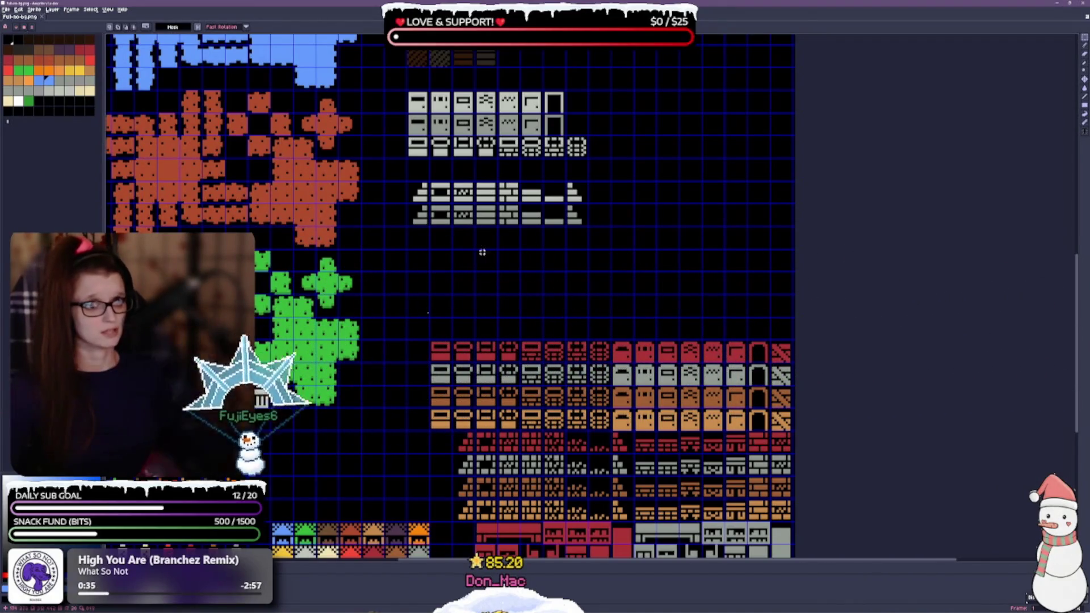
pyautogui.moveTo(531, 277); pyautogui.dragTo(528, 251)
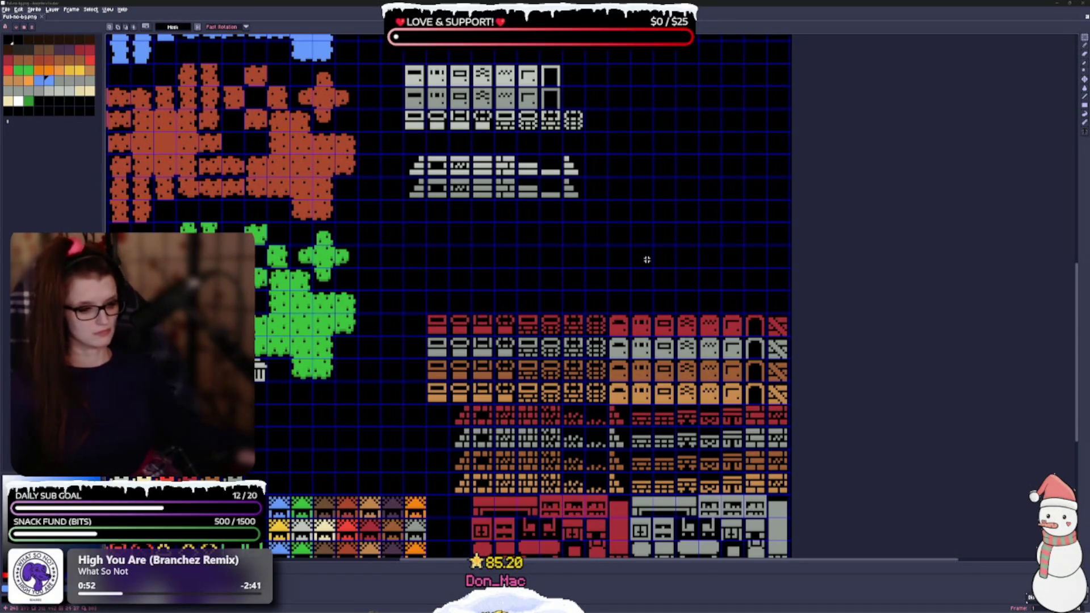
pyautogui.moveTo(646, 260); pyautogui.dragTo(627, 173)
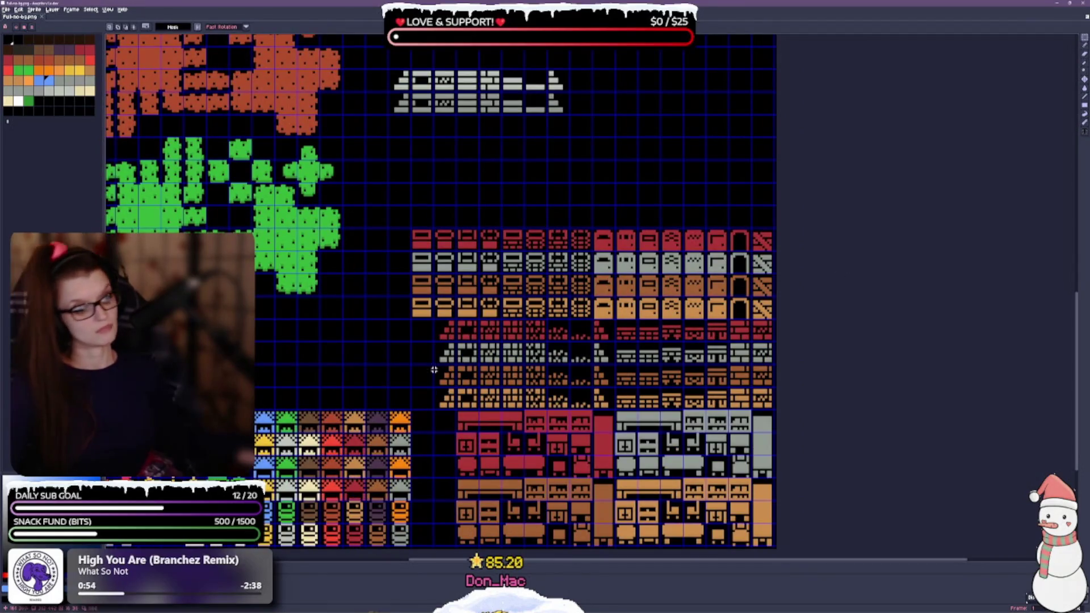
pyautogui.moveTo(490, 288); pyautogui.dragTo(483, 197)
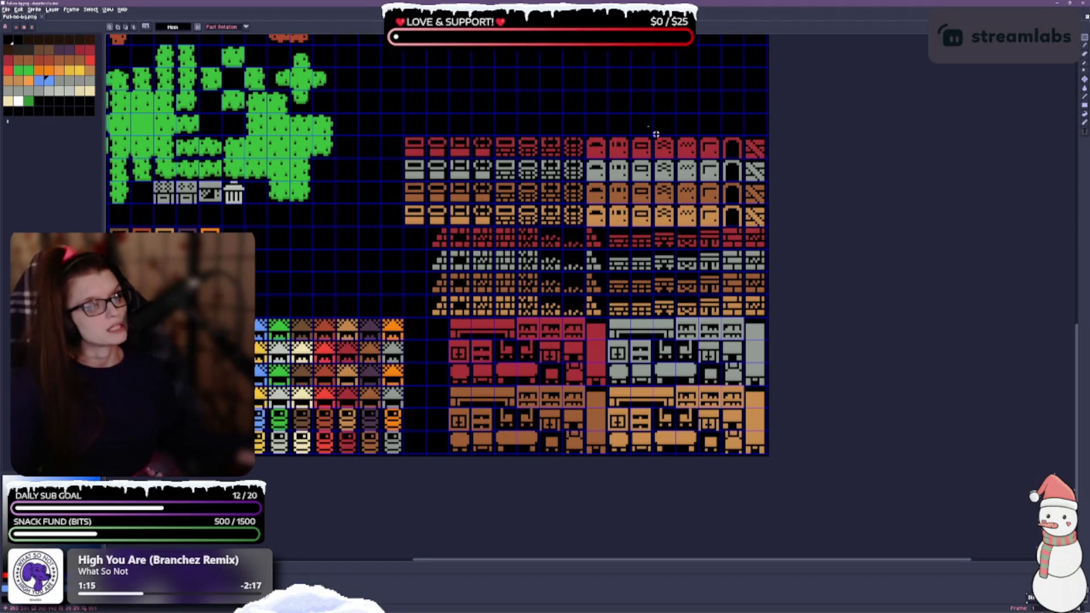
pyautogui.scroll(5, 601, 233)
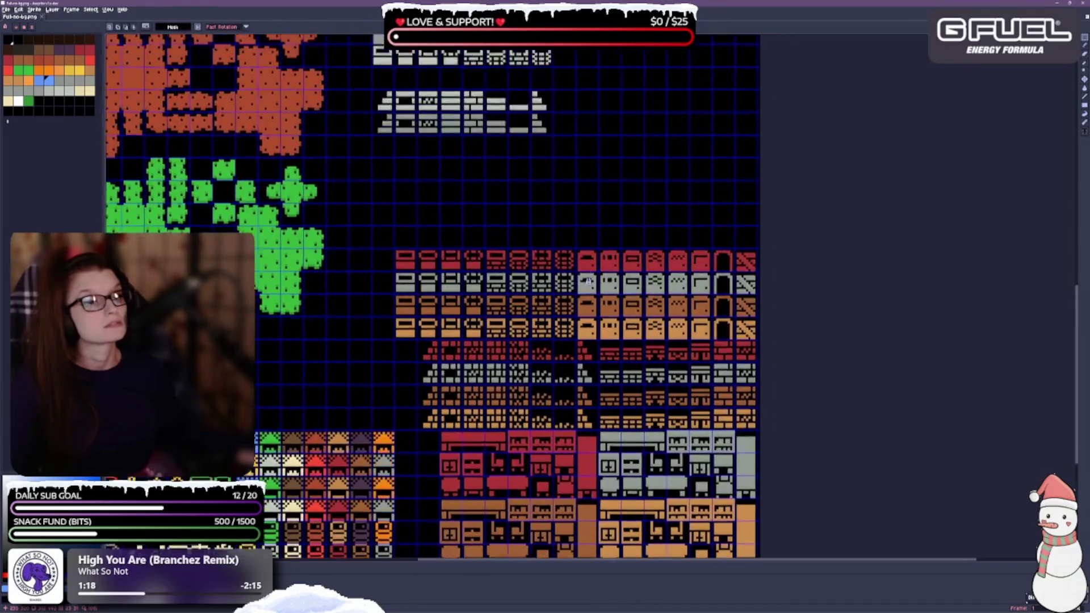
pyautogui.scroll(-2, 476, 236)
pyautogui.scroll(-2, 477, 267)
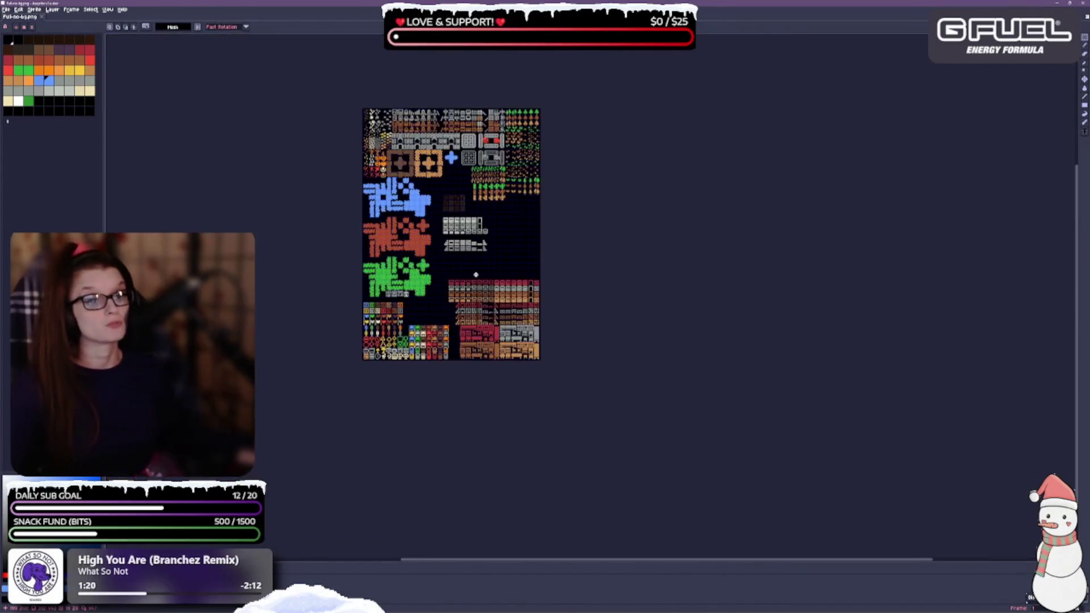
pyautogui.scroll(2, 495, 244)
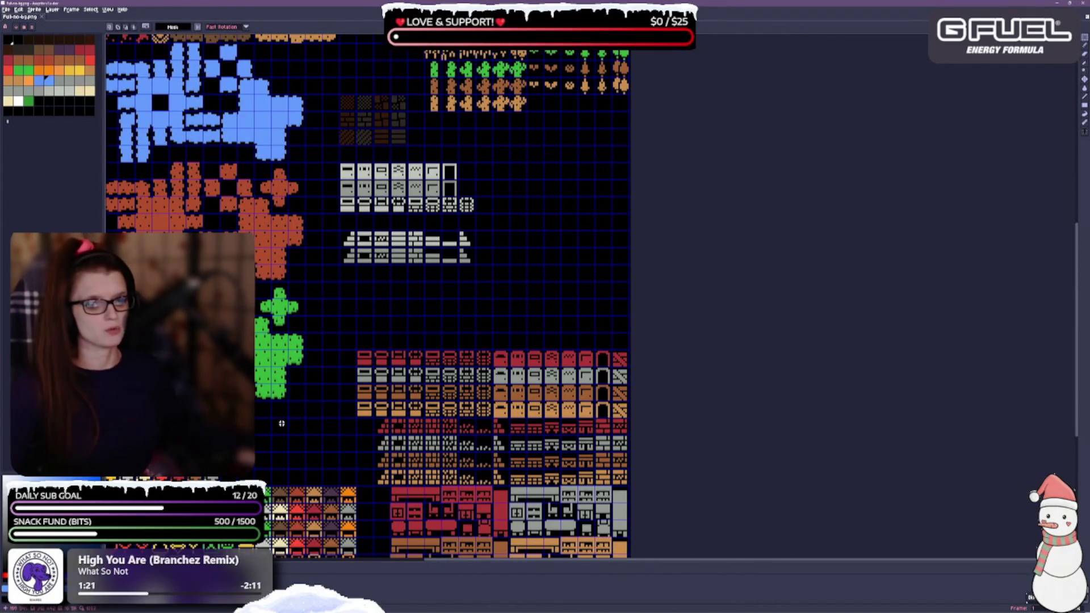
pyautogui.moveTo(481, 347); pyautogui.dragTo(478, 205)
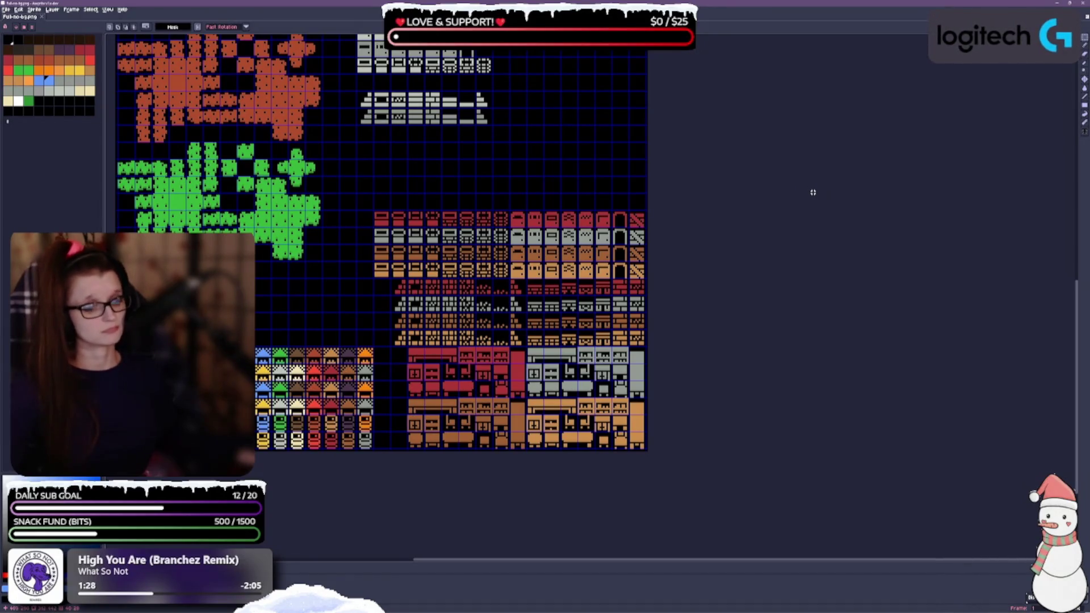
pyautogui.moveTo(585, 206); pyautogui.dragTo(584, 144)
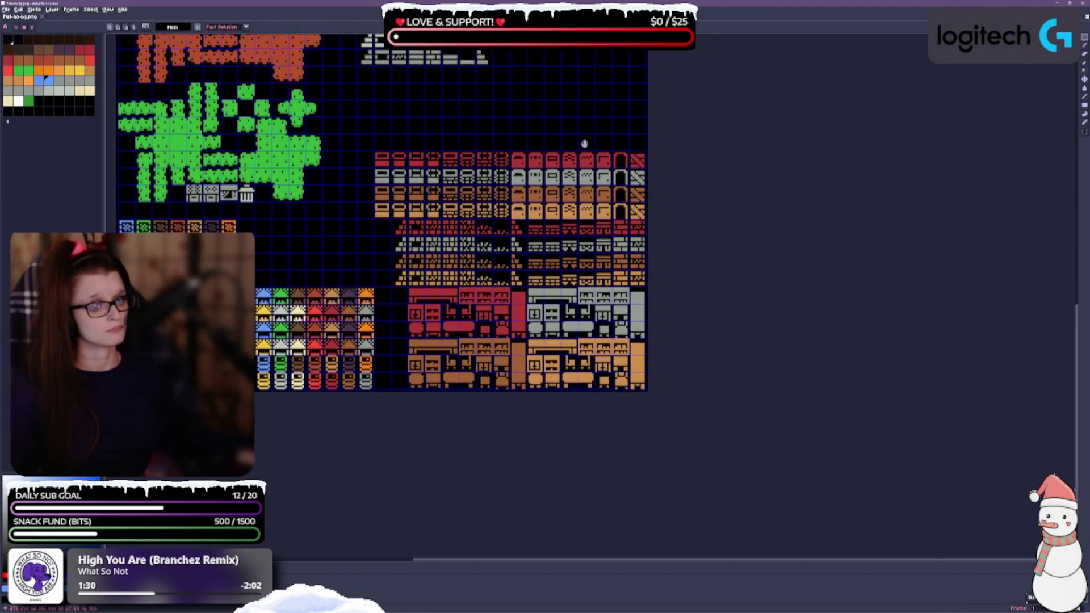
pyautogui.scroll(1, 476, 297)
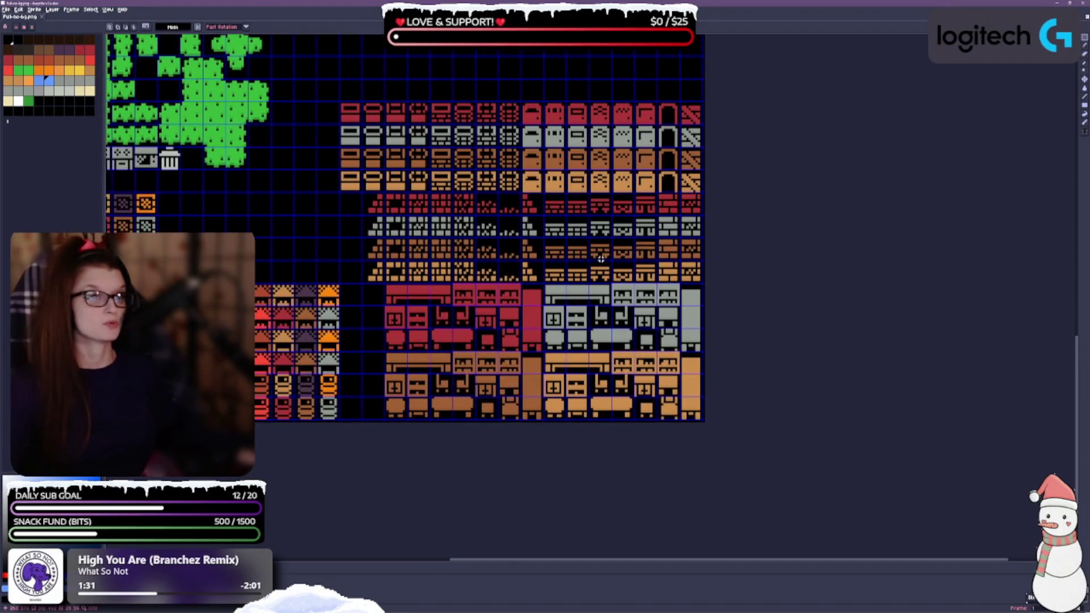
pyautogui.scroll(1, 601, 259)
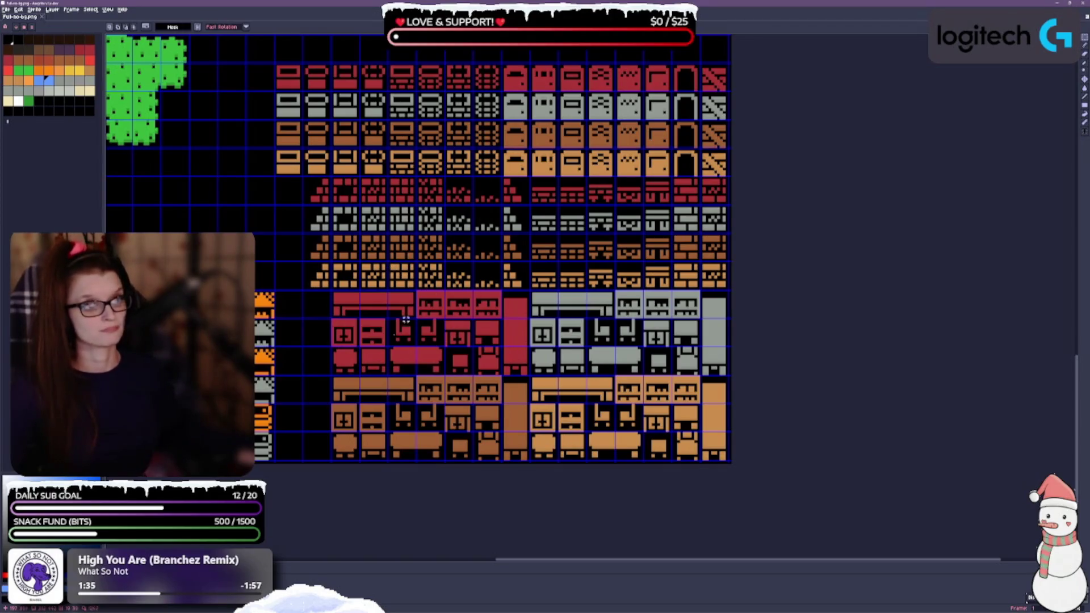
# Move the column of arch door tiles out beside the furniture block.
pyautogui.moveTo(406, 319); pyautogui.dragTo(403, 339)
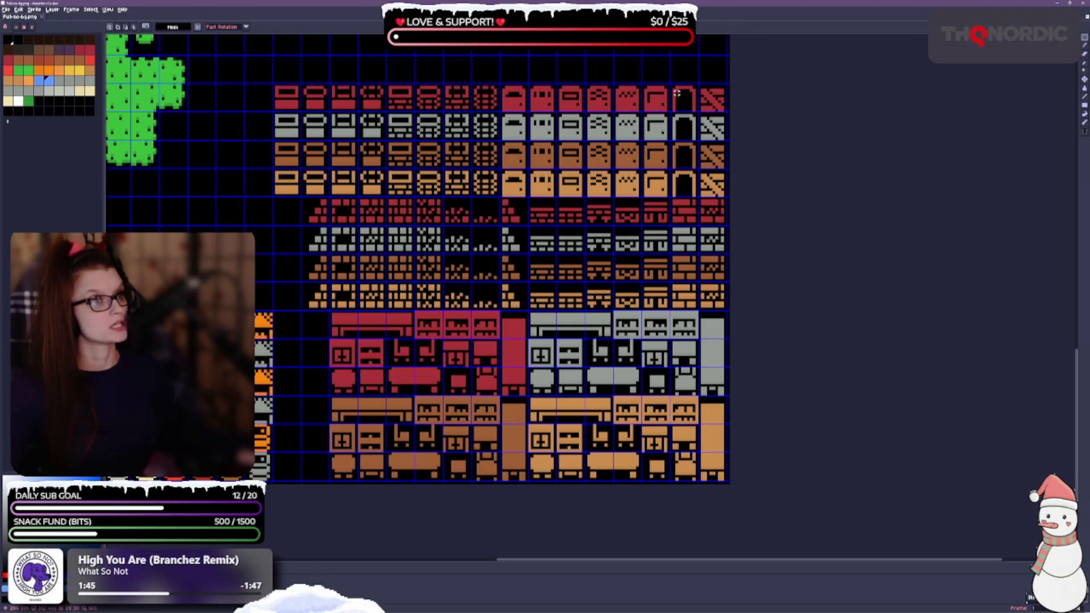
pyautogui.moveTo(677, 90); pyautogui.dragTo(688, 165)
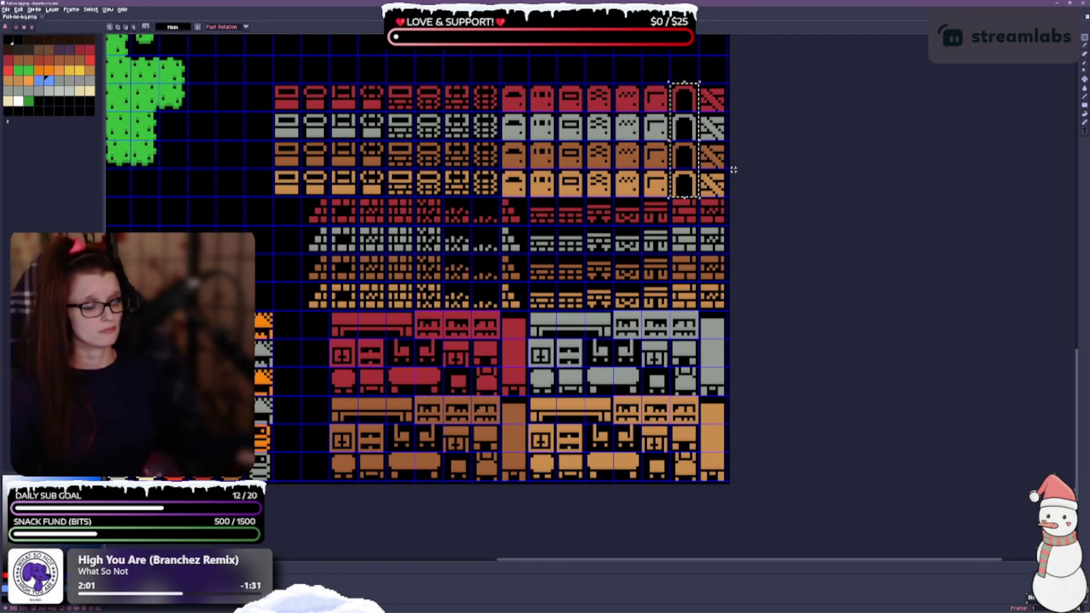
pyautogui.moveTo(683, 183)
pyautogui.mouseDown()
pyautogui.moveTo(322, 443)
pyautogui.moveTo(322, 479)
pyautogui.mouseUp()
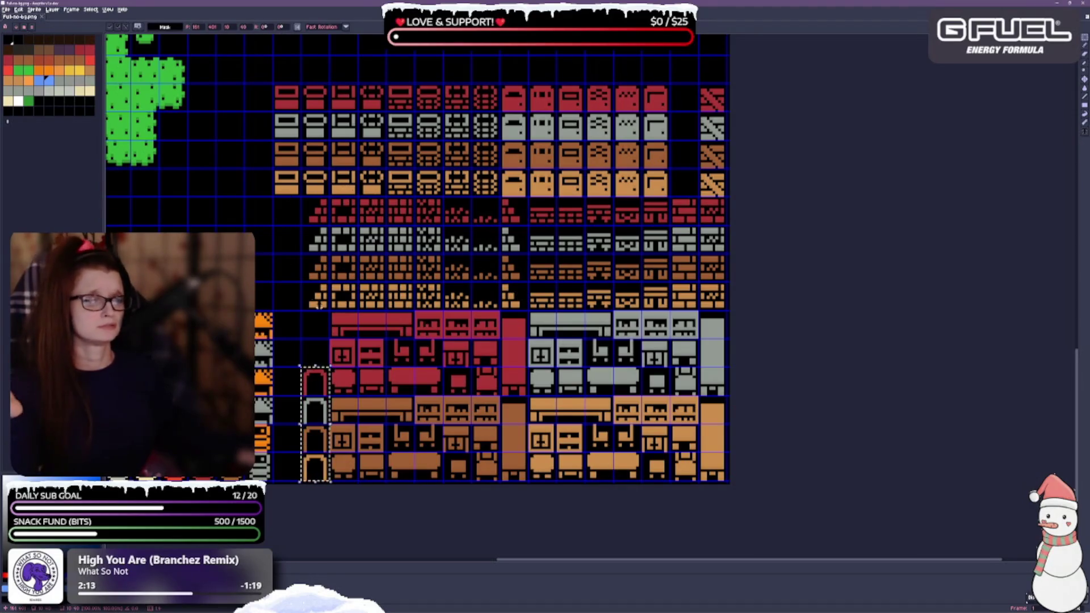
# Shift the four rows of wall tiles one tile to the right.
pyautogui.moveTo(275, 85)
pyautogui.mouseDown()
pyautogui.moveTo(458, 116)
pyautogui.moveTo(644, 169)
pyautogui.moveTo(645, 185)
pyautogui.moveTo(670, 194)
pyautogui.mouseUp()
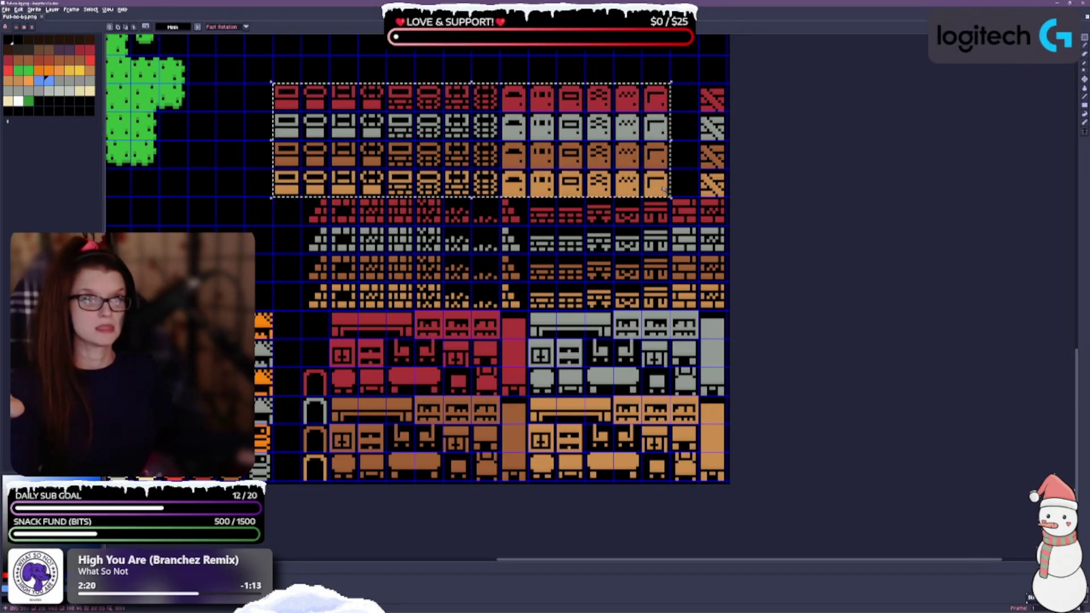
pyautogui.moveTo(513, 126); pyautogui.dragTo(541, 126)
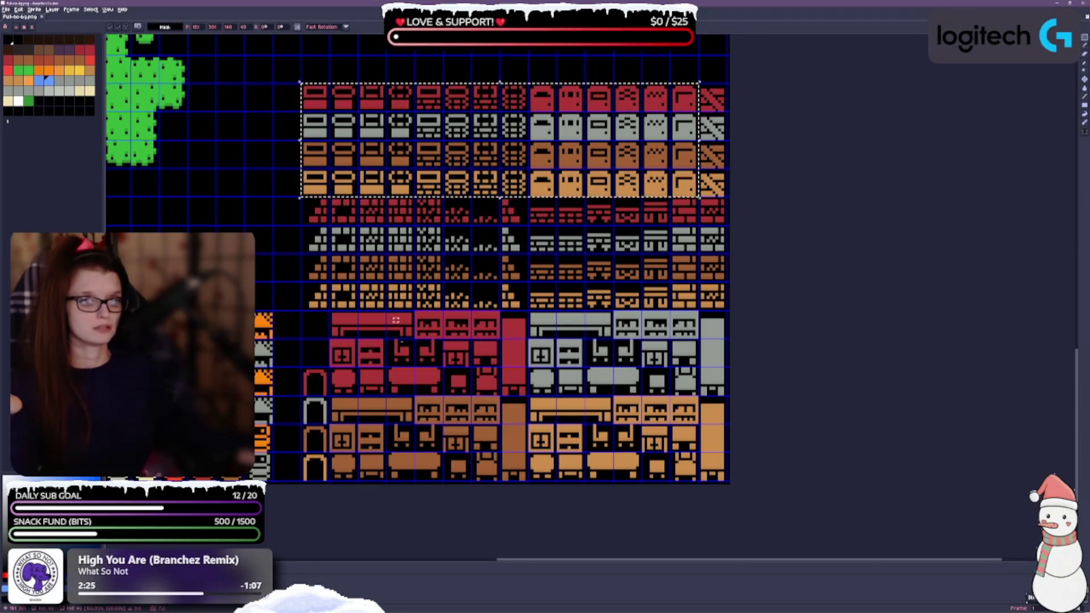
pyautogui.click(294, 238)
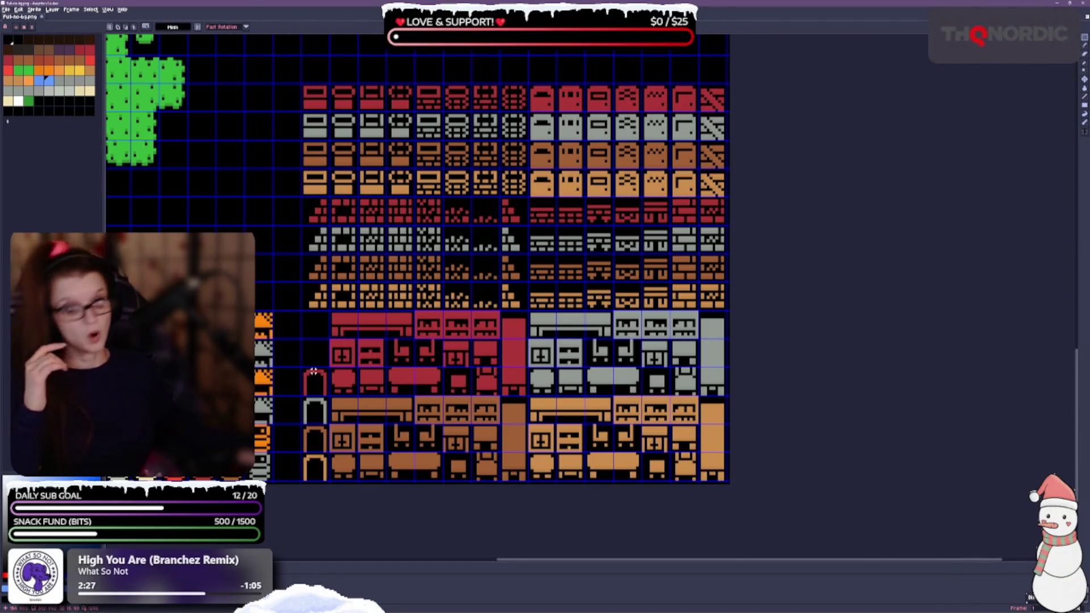
# Relocate the stair column and place the arch column at the wall rows' right end.
pyautogui.moveTo(303, 371)
pyautogui.mouseDown()
pyautogui.moveTo(313, 472)
pyautogui.moveTo(297, 202)
pyautogui.moveTo(266, 146)
pyautogui.mouseUp()
pyautogui.moveTo(701, 86)
pyautogui.mouseDown()
pyautogui.moveTo(720, 135)
pyautogui.moveTo(722, 196)
pyautogui.moveTo(709, 173)
pyautogui.moveTo(315, 343)
pyautogui.moveTo(315, 454)
pyautogui.mouseUp()
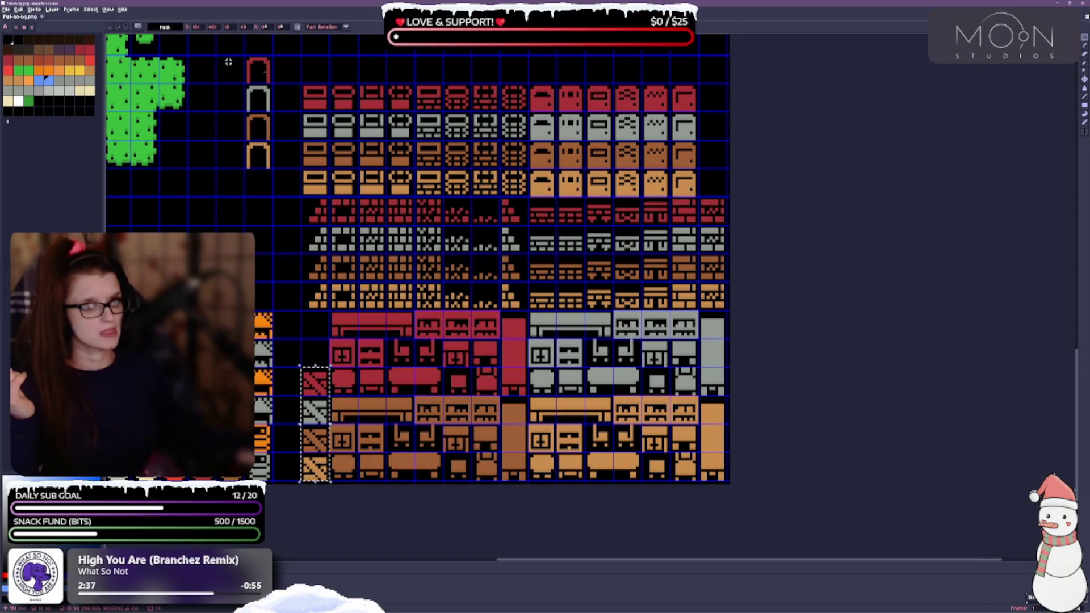
pyautogui.moveTo(245, 54); pyautogui.dragTo(274, 170)
pyautogui.moveTo(258, 114)
pyautogui.mouseDown()
pyautogui.moveTo(513, 85)
pyautogui.moveTo(714, 85)
pyautogui.moveTo(713, 115)
pyautogui.mouseUp()
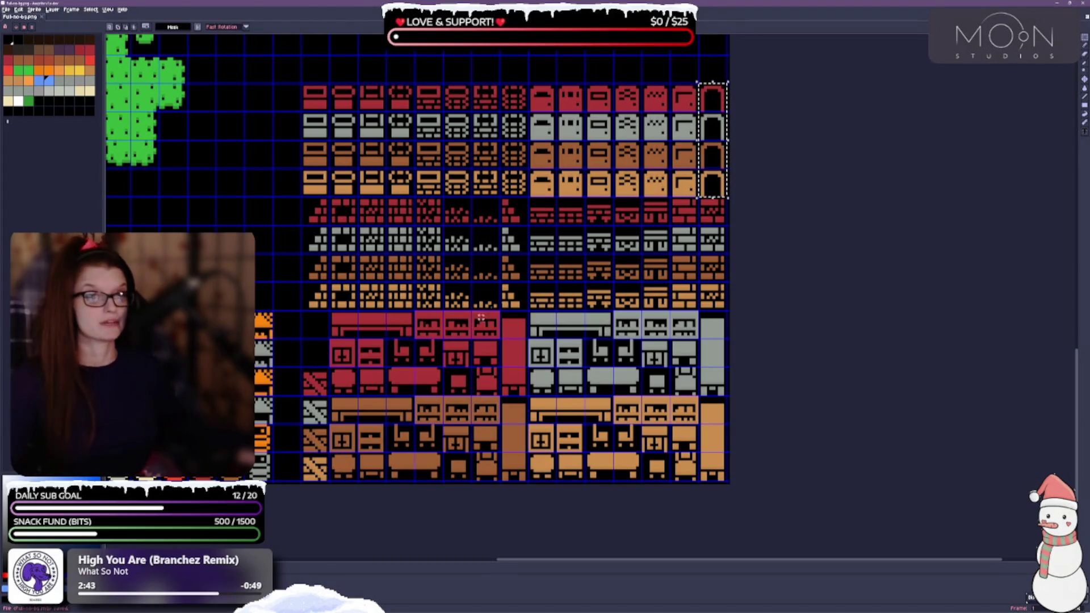
pyautogui.moveTo(458, 329); pyautogui.dragTo(585, 302)
pyautogui.scroll(-1, 585, 302)
pyautogui.scroll(-1, 542, 326)
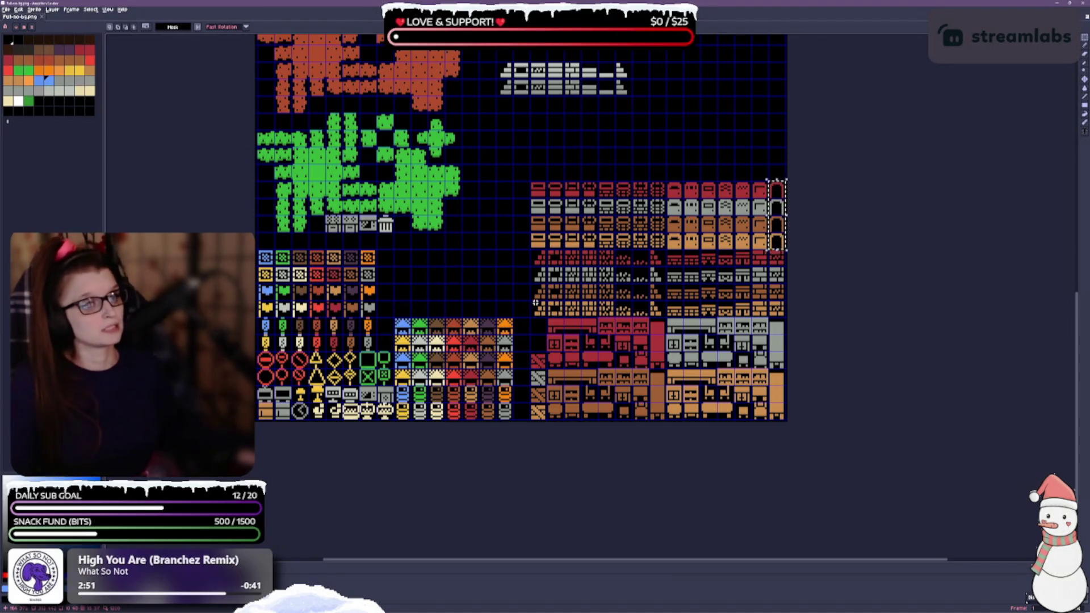
# Set down the arch column and move the row of small grey tiles above the red wall rows.
pyautogui.click(702, 151)
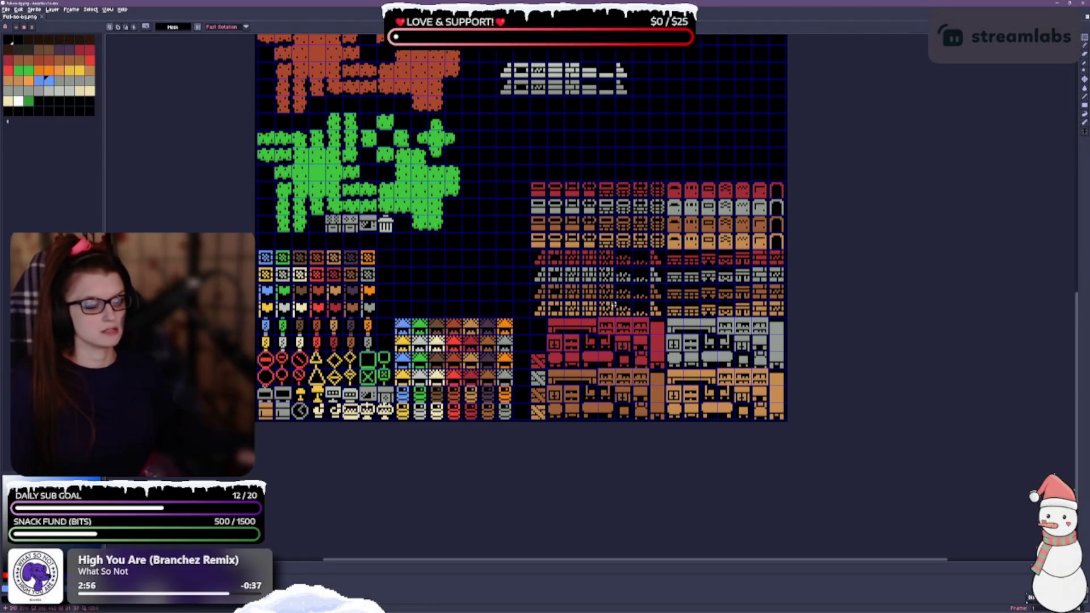
pyautogui.scroll(3, 613, 301)
pyautogui.scroll(2, 614, 293)
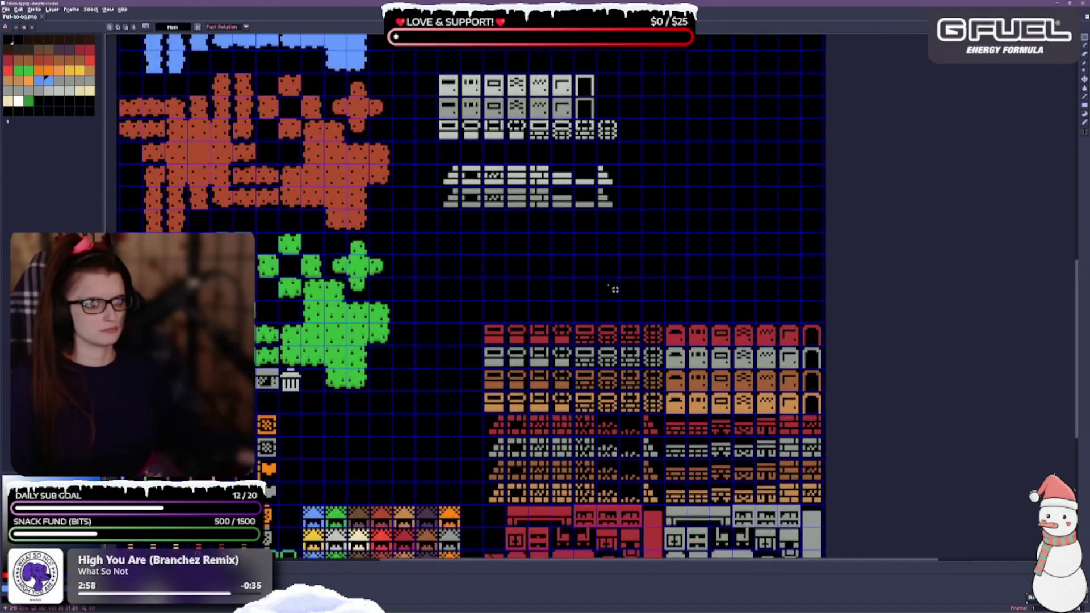
pyautogui.scroll(-2, 615, 290)
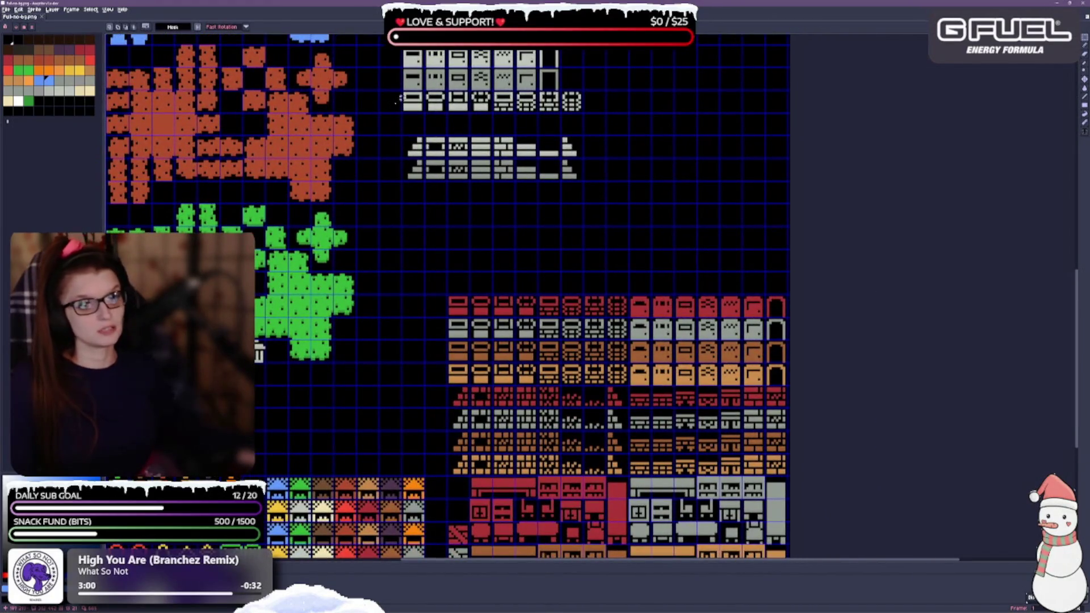
pyautogui.moveTo(405, 95)
pyautogui.mouseDown()
pyautogui.moveTo(471, 113)
pyautogui.moveTo(583, 113)
pyautogui.mouseUp()
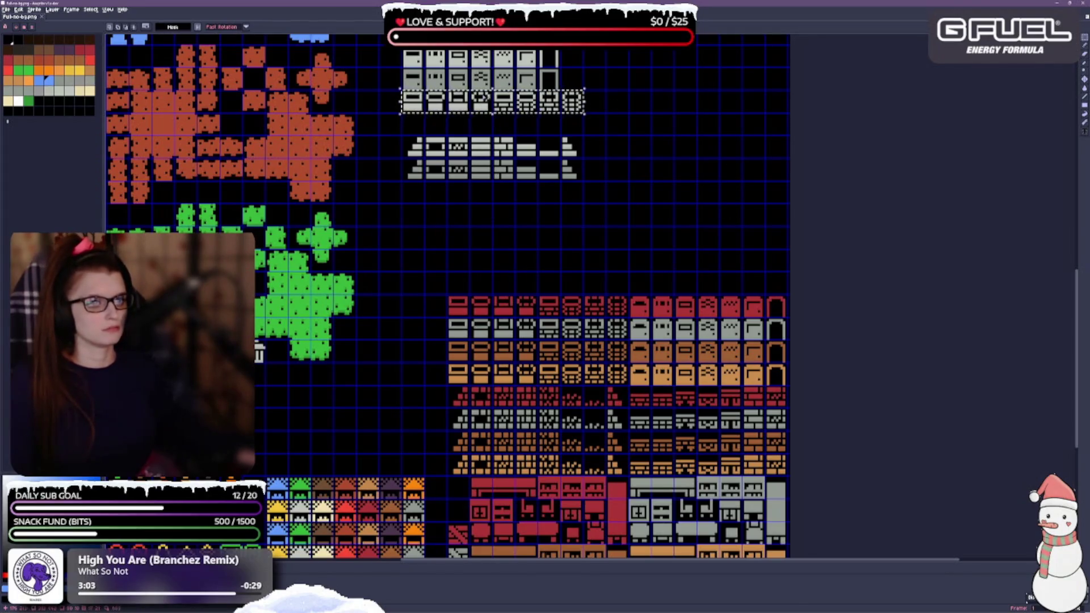
pyautogui.moveTo(493, 102)
pyautogui.mouseDown()
pyautogui.moveTo(538, 309)
pyautogui.moveTo(539, 258)
pyautogui.moveTo(538, 283)
pyautogui.mouseUp()
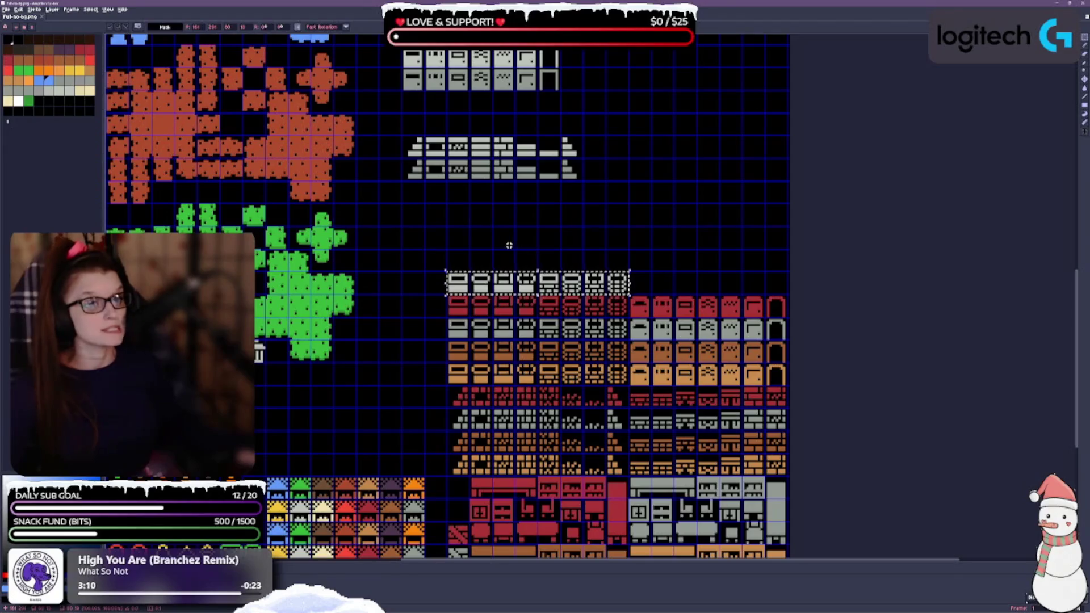
# Select the grey wall-top tiles, including the last one, and place them above the wall block.
pyautogui.scroll(-1, 720, 240)
pyautogui.moveTo(719, 240); pyautogui.dragTo(701, 134)
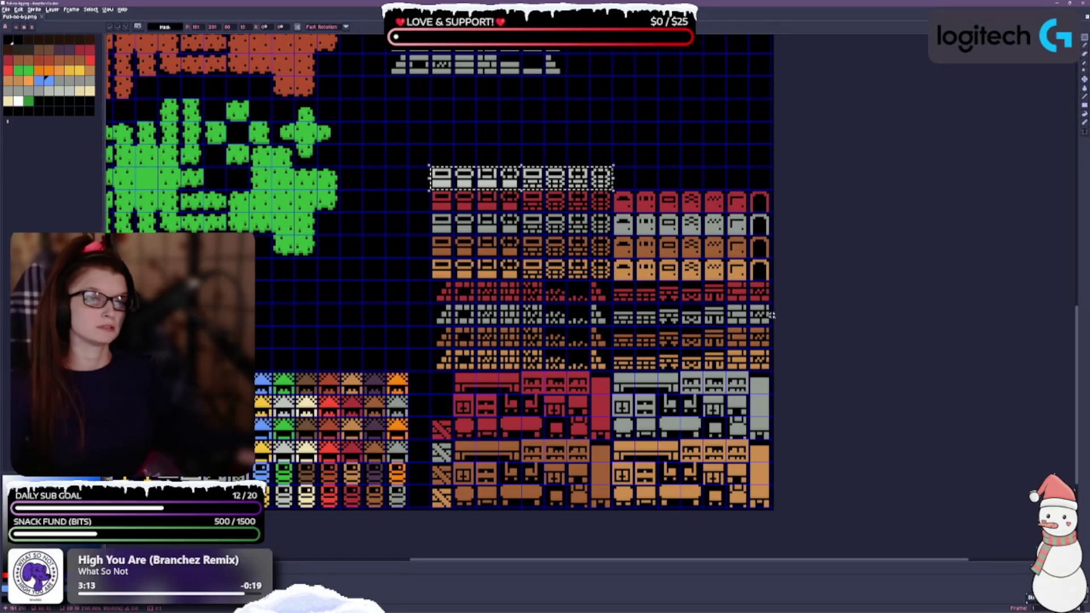
pyautogui.moveTo(684, 137); pyautogui.dragTo(683, 220)
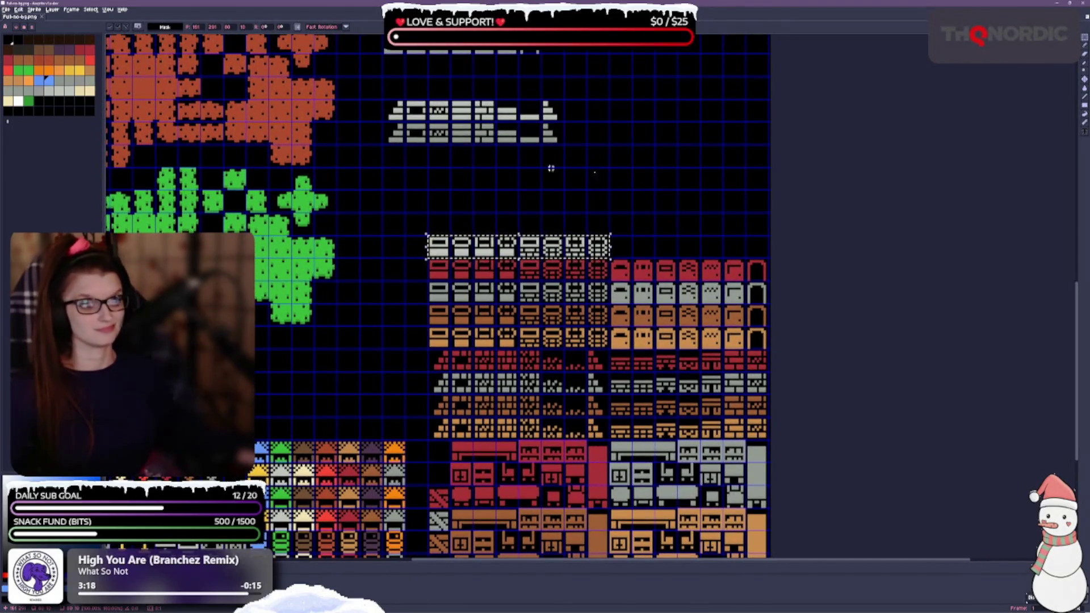
pyautogui.moveTo(405, 101)
pyautogui.mouseDown()
pyautogui.moveTo(545, 124)
pyautogui.moveTo(562, 144)
pyautogui.mouseUp()
pyautogui.click(447, 172)
pyautogui.moveTo(383, 105); pyautogui.dragTo(562, 145)
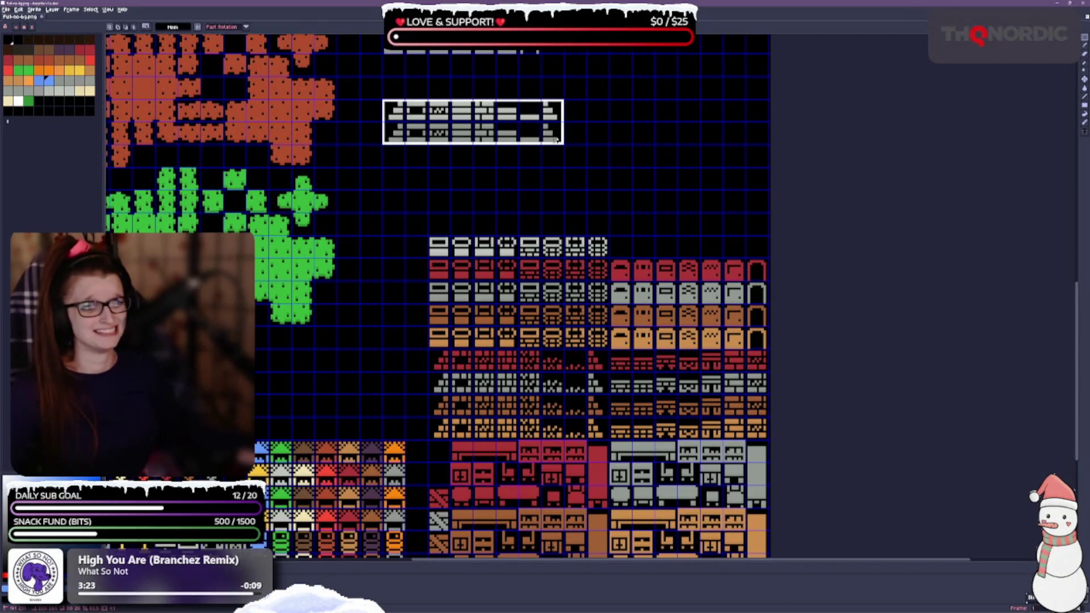
pyautogui.moveTo(456, 136)
pyautogui.mouseDown()
pyautogui.moveTo(661, 159)
pyautogui.moveTo(623, 183)
pyautogui.moveTo(662, 183)
pyautogui.moveTo(667, 222)
pyautogui.mouseUp()
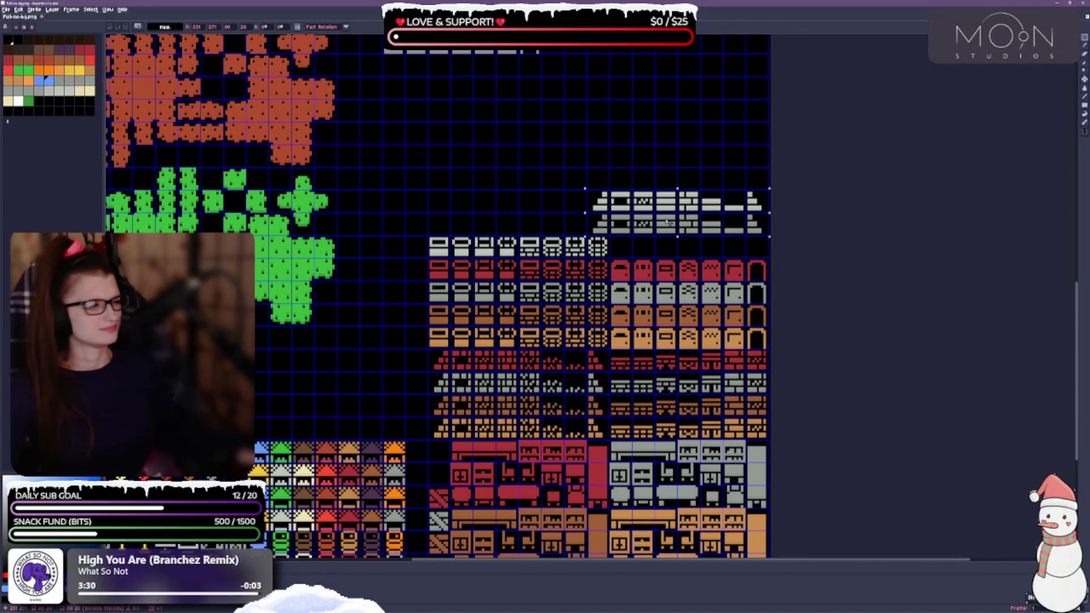
pyautogui.moveTo(667, 222)
pyautogui.mouseDown()
pyautogui.moveTo(491, 199)
pyautogui.moveTo(533, 199)
pyautogui.moveTo(510, 222)
pyautogui.mouseUp()
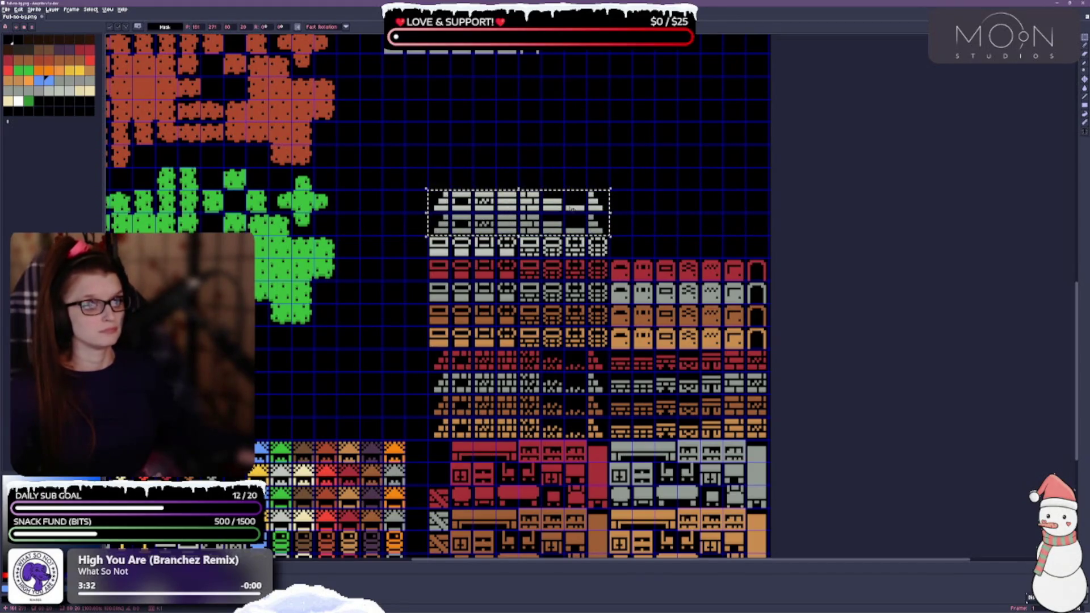
# Select both grey wall-top rows and move them together above the wall block.
pyautogui.scroll(3, 603, 156)
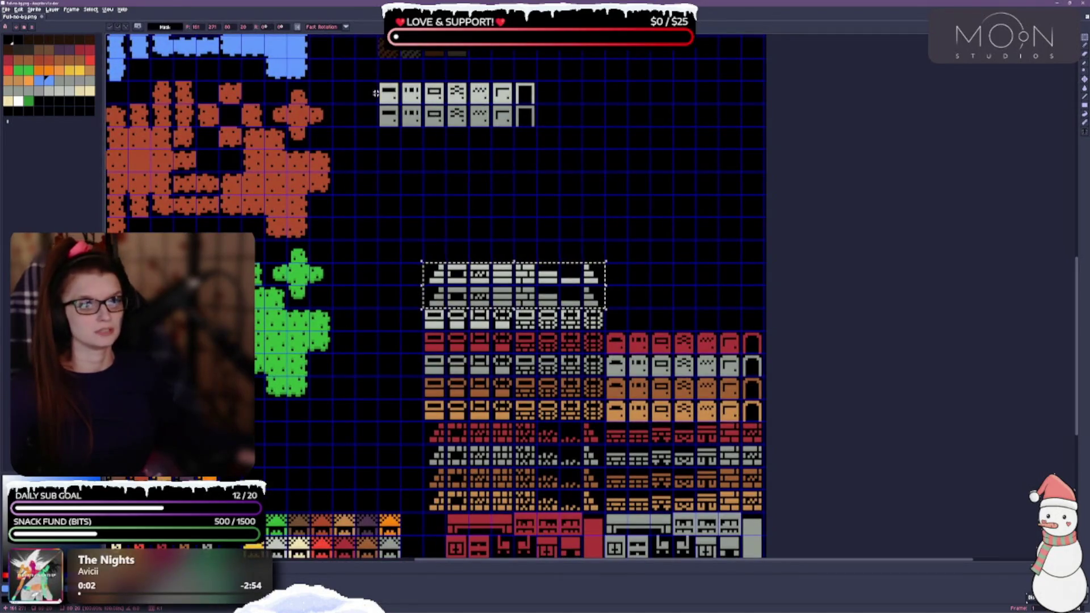
pyautogui.click(396, 97)
pyautogui.moveTo(396, 97); pyautogui.dragTo(533, 123)
pyautogui.moveTo(456, 127)
pyautogui.mouseDown()
pyautogui.moveTo(480, 127)
pyautogui.moveTo(657, 241)
pyautogui.moveTo(683, 241)
pyautogui.moveTo(684, 331)
pyautogui.mouseUp()
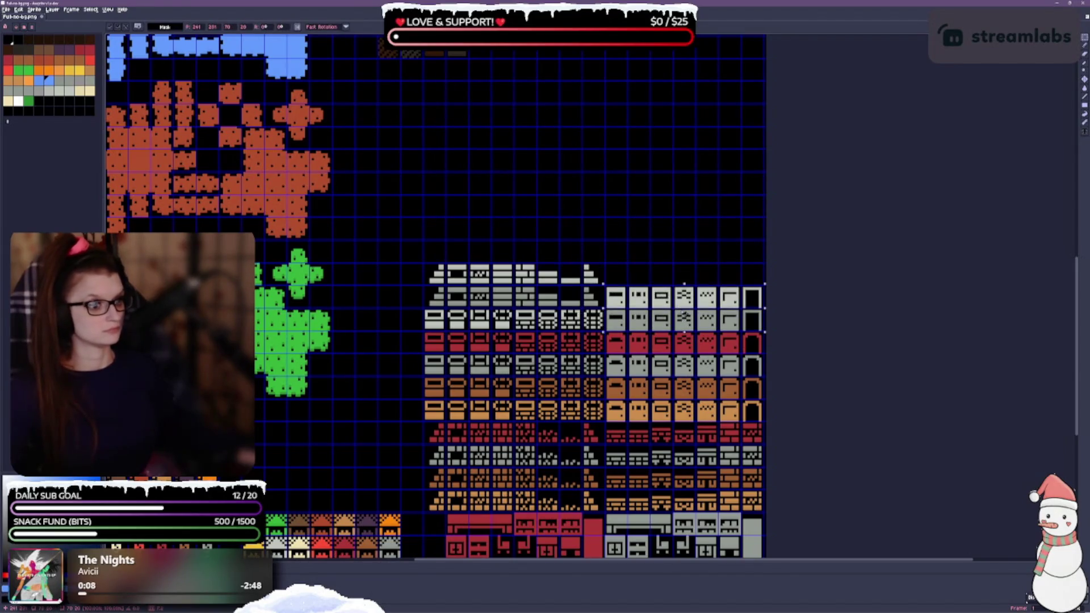
# Commit the two grey wall-top rows above the wall block, deselect, and pan over the tileset.
pyautogui.click(582, 195)
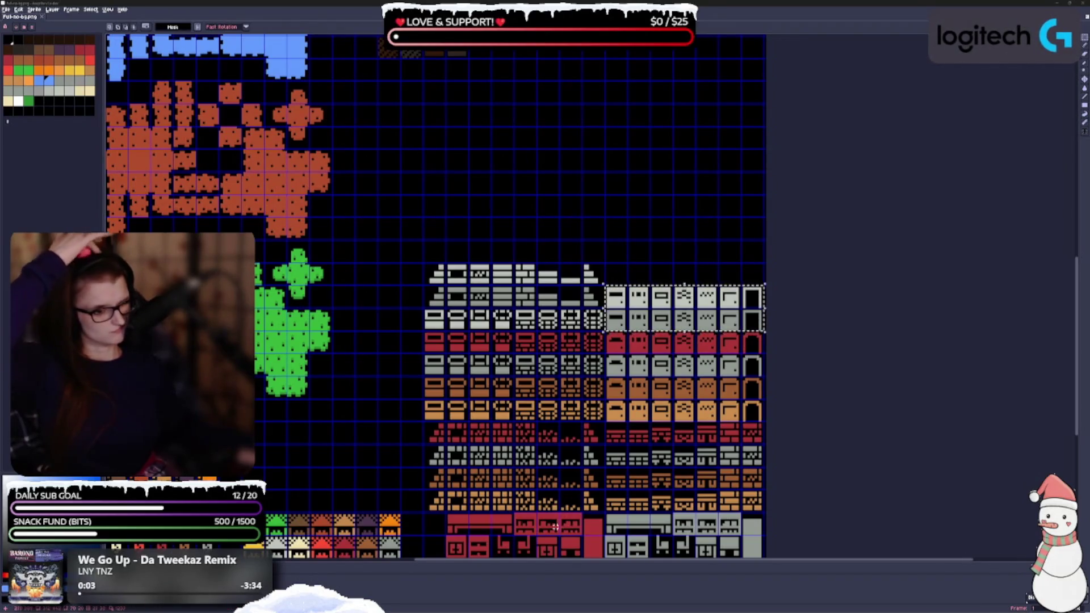
pyautogui.scroll(-2, 579, 204)
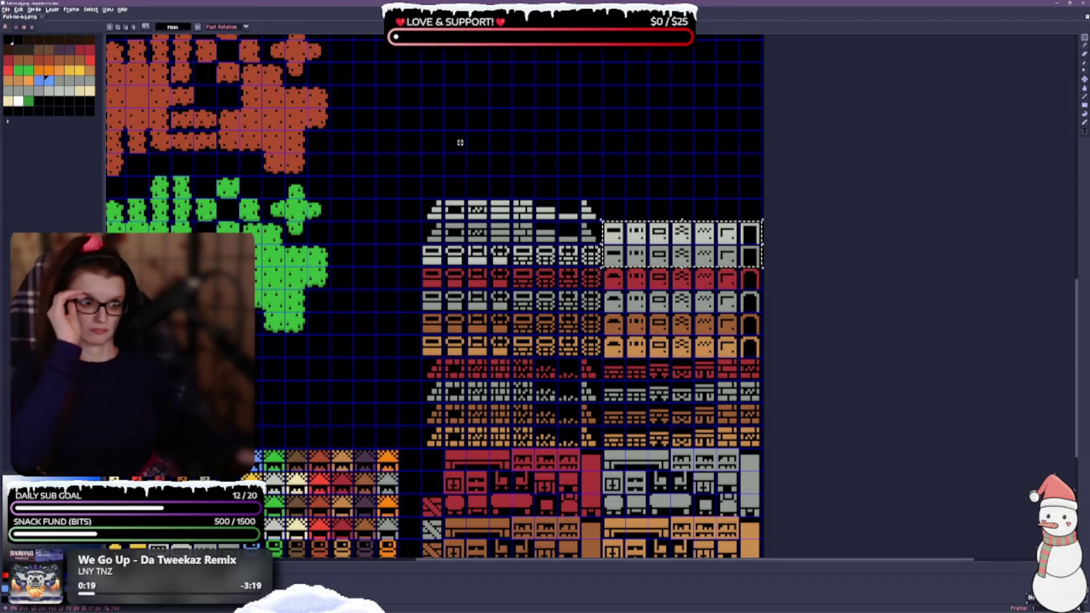
pyautogui.click(701, 188)
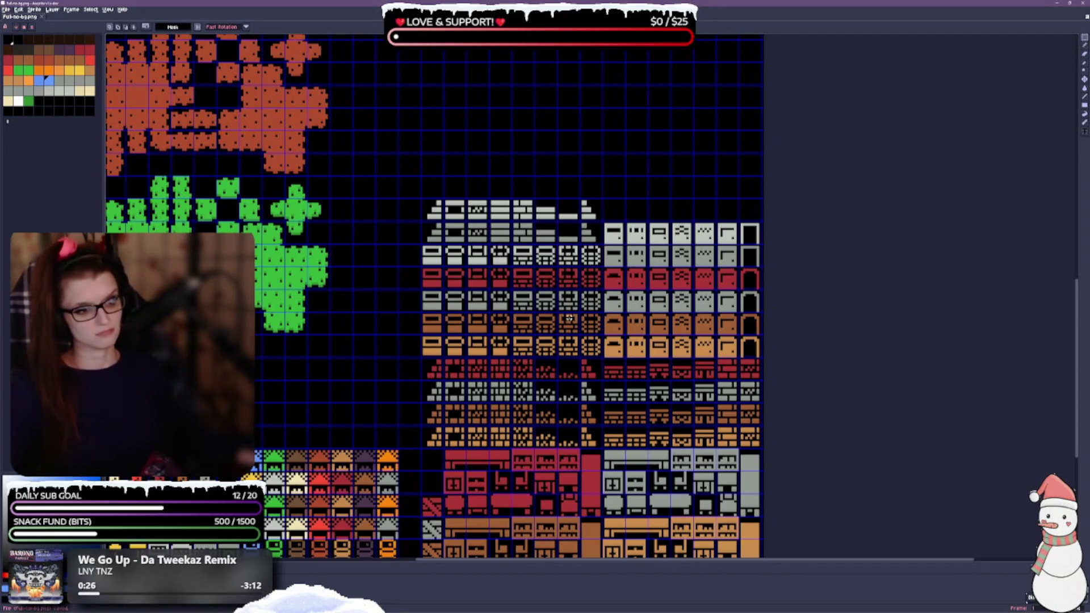
pyautogui.moveTo(569, 318); pyautogui.dragTo(569, 267)
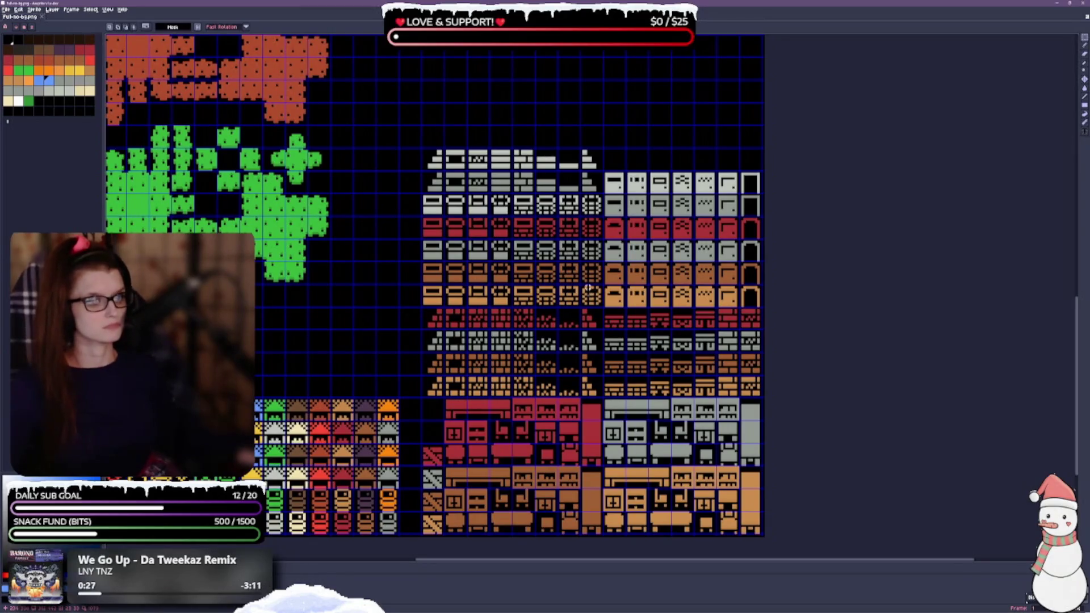
pyautogui.moveTo(324, 347)
pyautogui.mouseDown()
pyautogui.moveTo(318, 333)
pyautogui.moveTo(396, 253)
pyautogui.mouseUp()
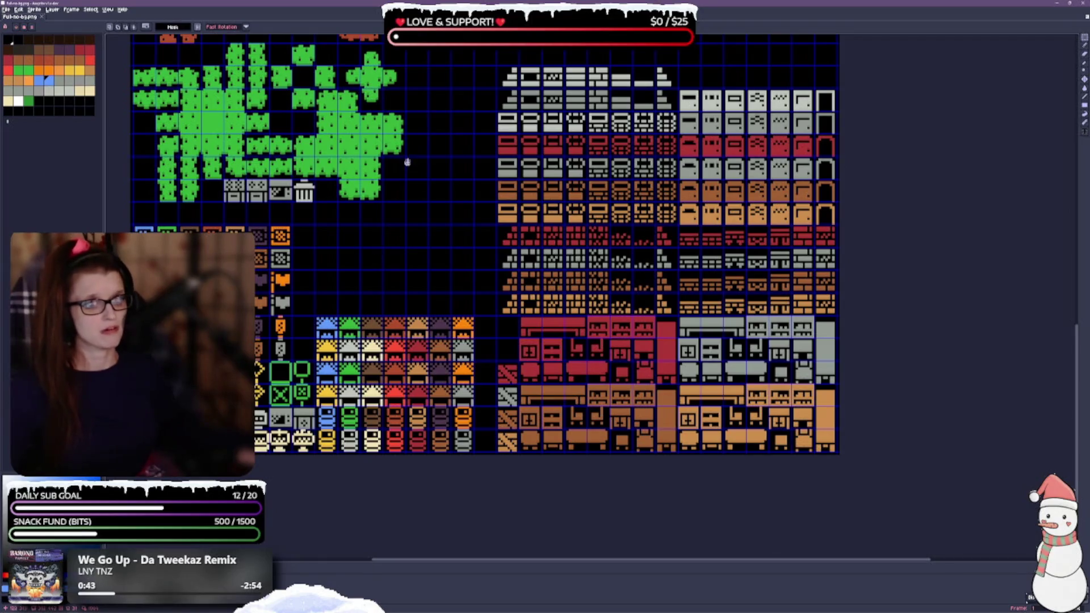
# Move the block of coloured roof tiles into the empty upper area.
pyautogui.moveTo(407, 162); pyautogui.dragTo(327, 413)
pyautogui.moveTo(570, 204); pyautogui.dragTo(482, 304)
pyautogui.scroll(-1, 483, 296)
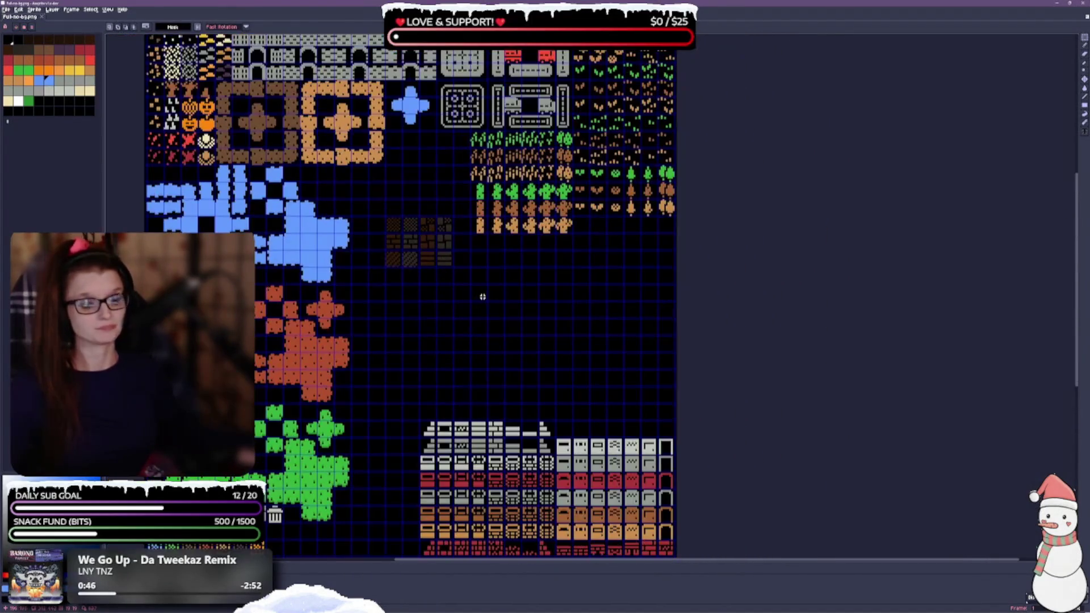
pyautogui.moveTo(550, 438); pyautogui.dragTo(559, 229)
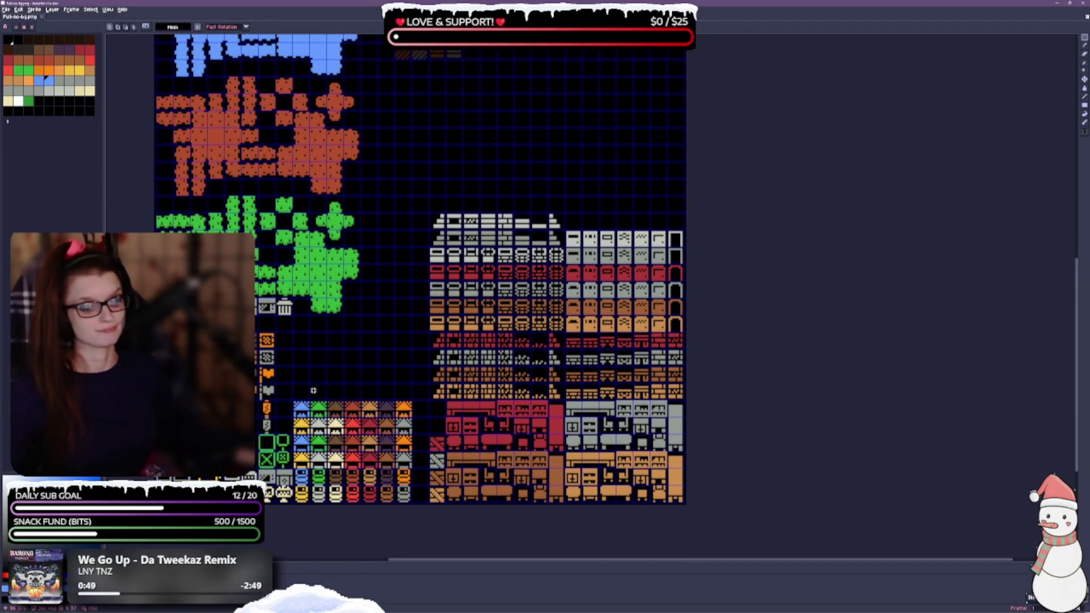
pyautogui.moveTo(295, 401)
pyautogui.mouseDown()
pyautogui.moveTo(366, 489)
pyautogui.moveTo(412, 503)
pyautogui.mouseUp()
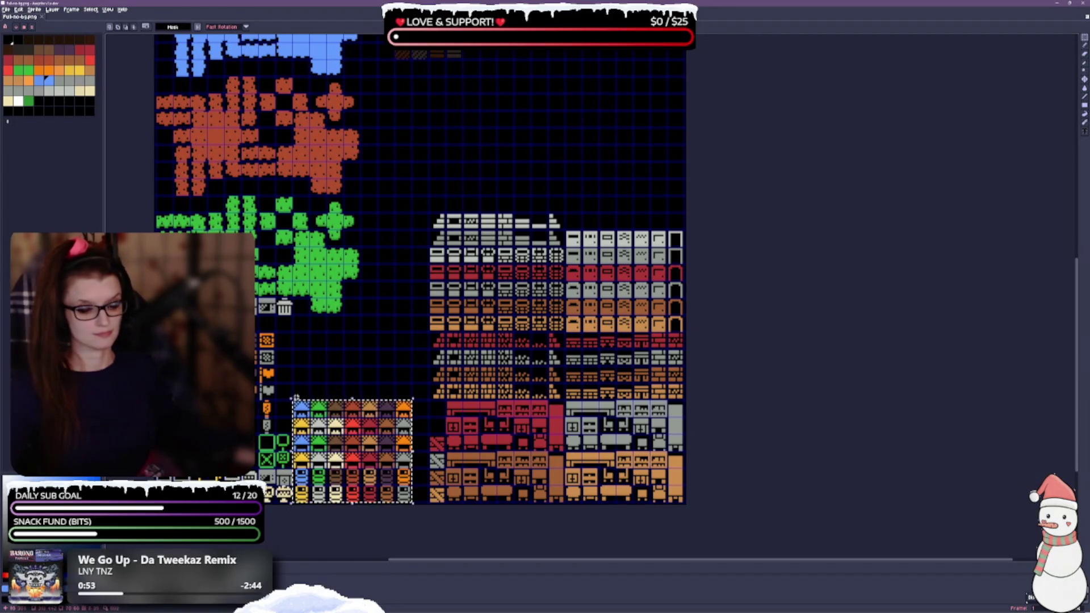
pyautogui.moveTo(353, 443)
pyautogui.mouseDown()
pyautogui.moveTo(560, 170)
pyautogui.moveTo(573, 119)
pyautogui.mouseUp()
# Move the dark brown hatched tiles down beside the furniture and deselect.
pyautogui.scroll(3, 367, 418)
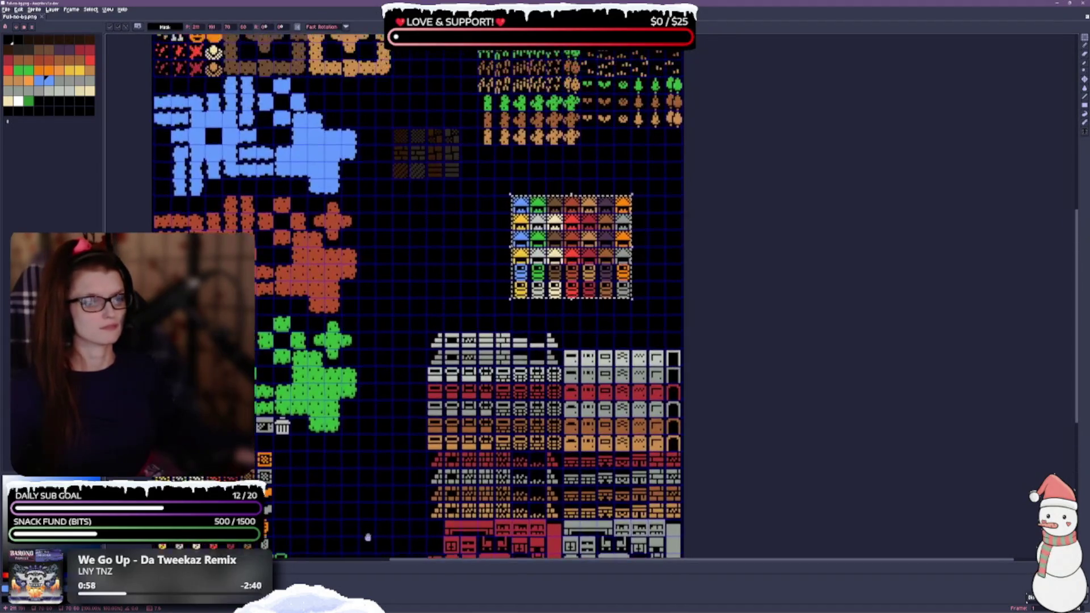
pyautogui.moveTo(394, 129); pyautogui.dragTo(455, 175)
pyautogui.scroll(-3, 455, 175)
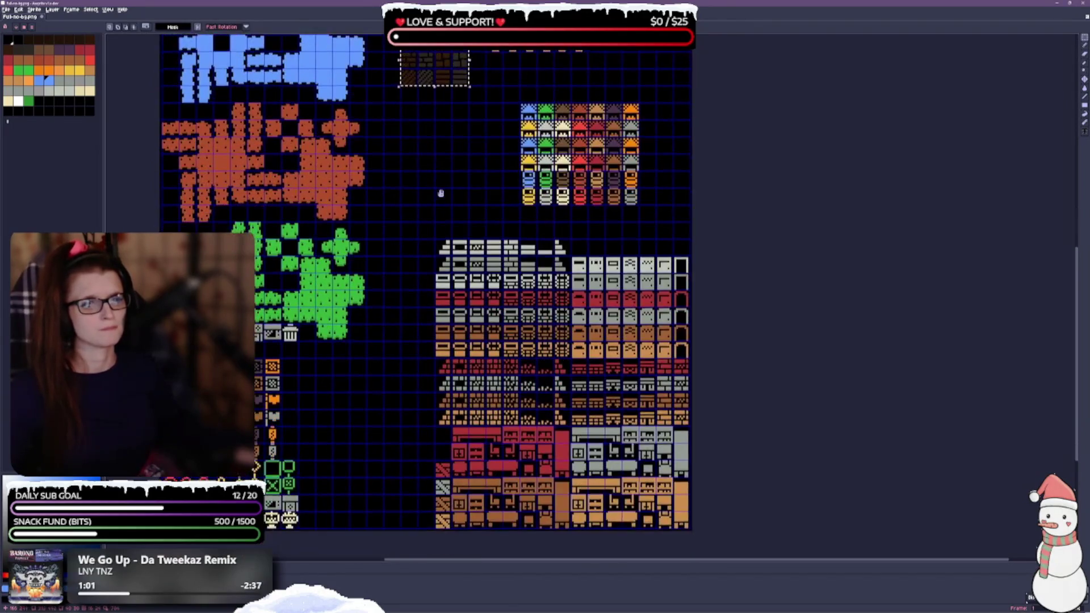
pyautogui.moveTo(434, 76)
pyautogui.mouseDown()
pyautogui.moveTo(384, 511)
pyautogui.moveTo(384, 498)
pyautogui.mouseUp()
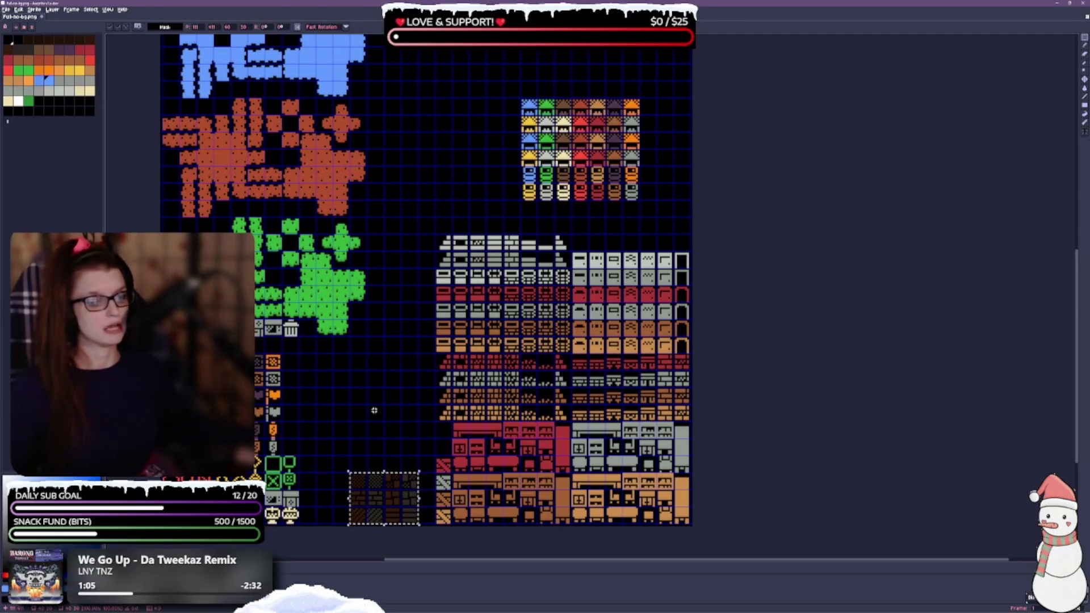
pyautogui.scroll(2, 417, 341)
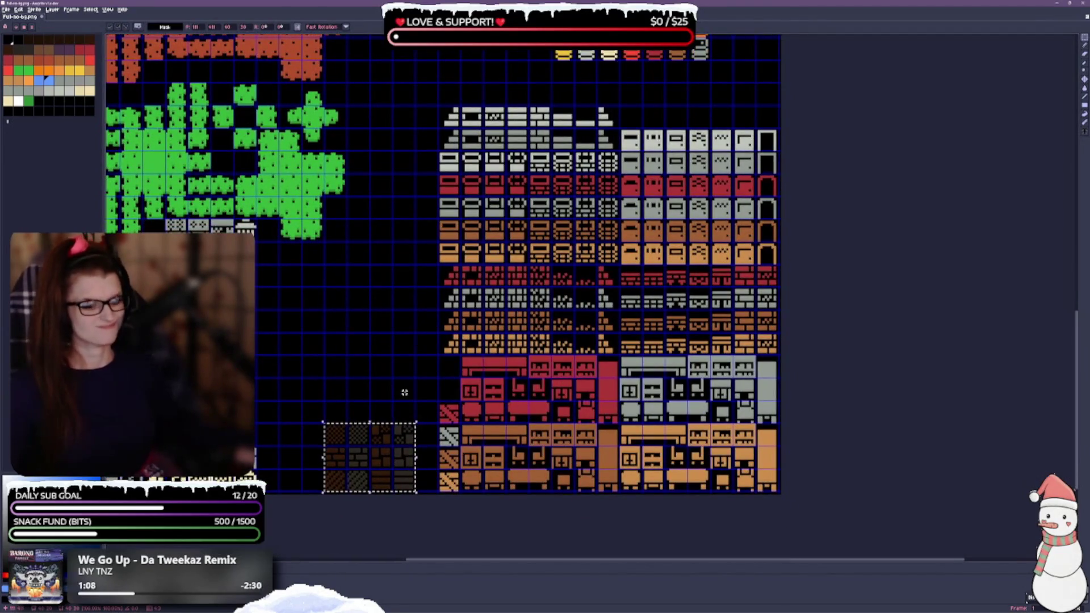
pyautogui.hotkey('ctrl', 'd')
pyautogui.scroll(2, 402, 390)
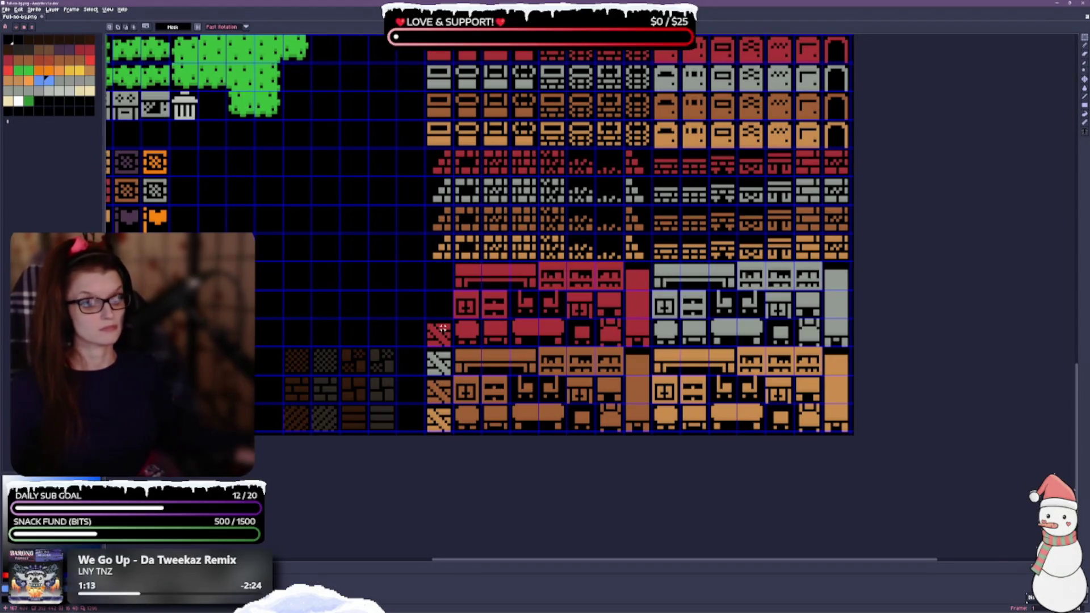
# Move the column of diagonal stair tiles up beside the brick rows.
pyautogui.moveTo(437, 328); pyautogui.dragTo(440, 426)
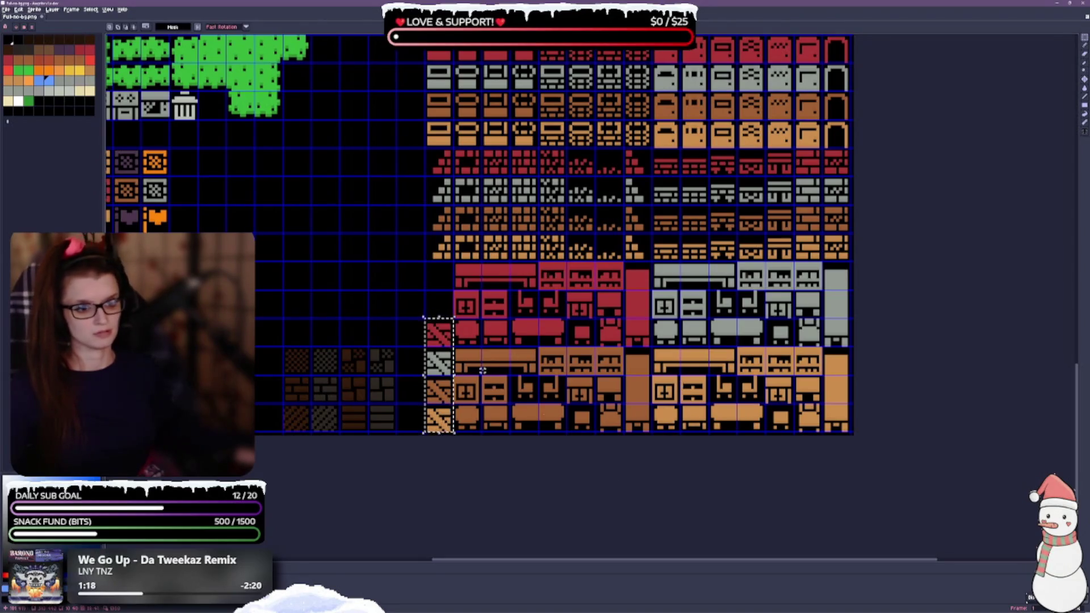
pyautogui.moveTo(439, 375)
pyautogui.mouseDown()
pyautogui.moveTo(384, 233)
pyautogui.moveTo(385, 204)
pyautogui.mouseUp()
pyautogui.click(343, 320)
# Shift each dark brown tile column right to stack them beside the furniture, then deselect.
pyautogui.moveTo(367, 345)
pyautogui.mouseDown()
pyautogui.moveTo(370, 433)
pyautogui.moveTo(444, 419)
pyautogui.mouseUp()
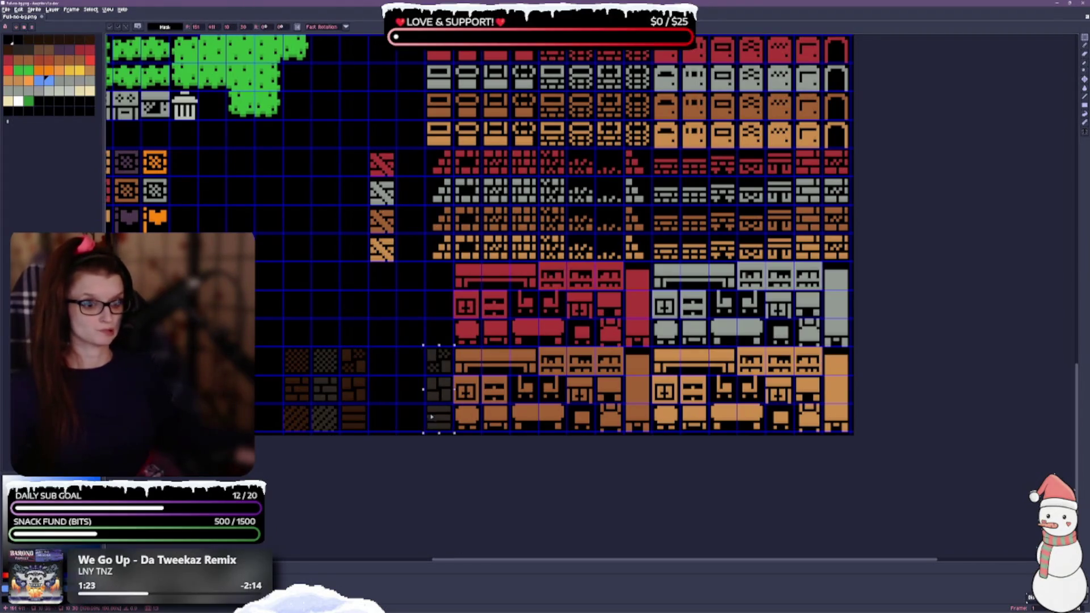
pyautogui.moveTo(341, 348)
pyautogui.mouseDown()
pyautogui.moveTo(369, 430)
pyautogui.moveTo(369, 354)
pyautogui.moveTo(454, 344)
pyautogui.mouseUp()
pyautogui.click(345, 407)
pyautogui.moveTo(312, 347)
pyautogui.mouseDown()
pyautogui.moveTo(341, 431)
pyautogui.moveTo(409, 410)
pyautogui.mouseUp()
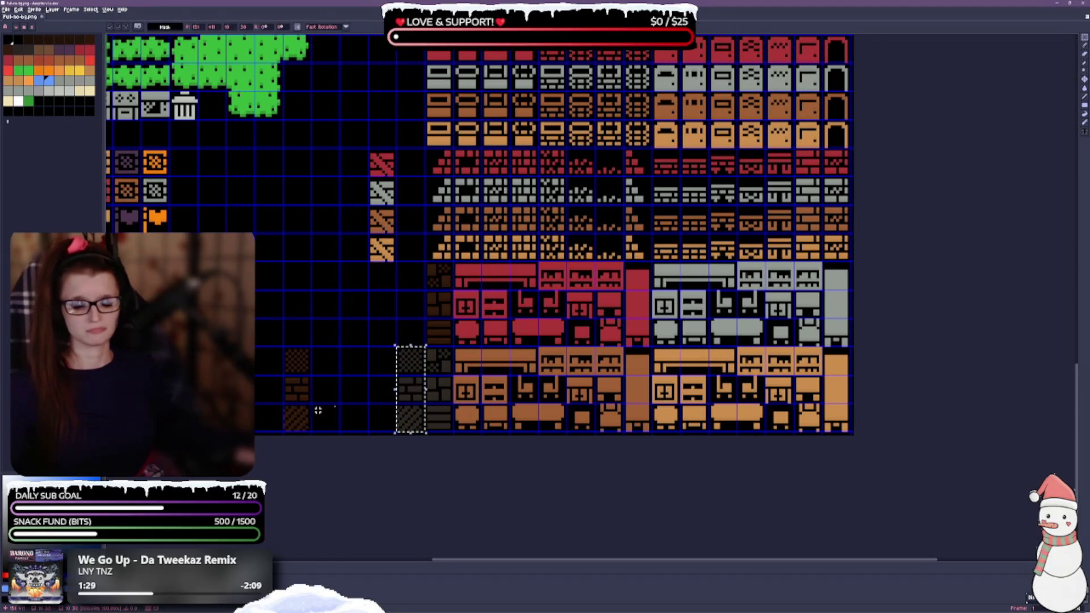
pyautogui.moveTo(284, 347)
pyautogui.mouseDown()
pyautogui.moveTo(312, 375)
pyautogui.moveTo(312, 431)
pyautogui.moveTo(314, 404)
pyautogui.moveTo(415, 343)
pyautogui.mouseUp()
pyautogui.scroll(2, 372, 365)
pyautogui.hscroll(1, 373, 365)
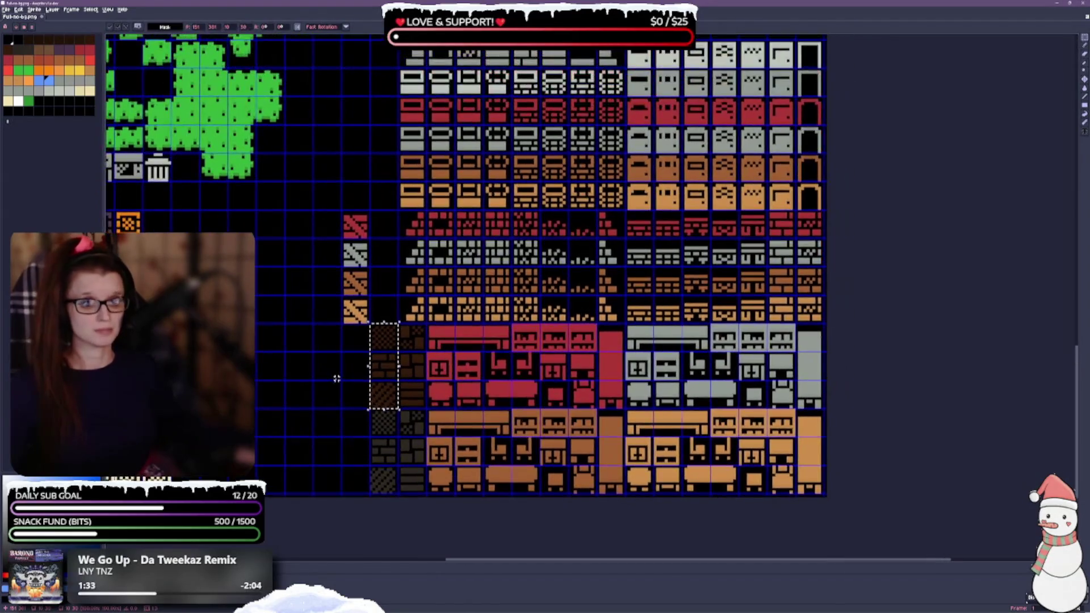
pyautogui.hotkey('ctrl', 'd')
# Select all four stacked diagonal stair tiles.
pyautogui.moveTo(353, 225); pyautogui.dragTo(368, 285)
pyautogui.moveTo(355, 222)
pyautogui.mouseDown()
pyautogui.moveTo(364, 319)
pyautogui.moveTo(392, 319)
pyautogui.mouseUp()
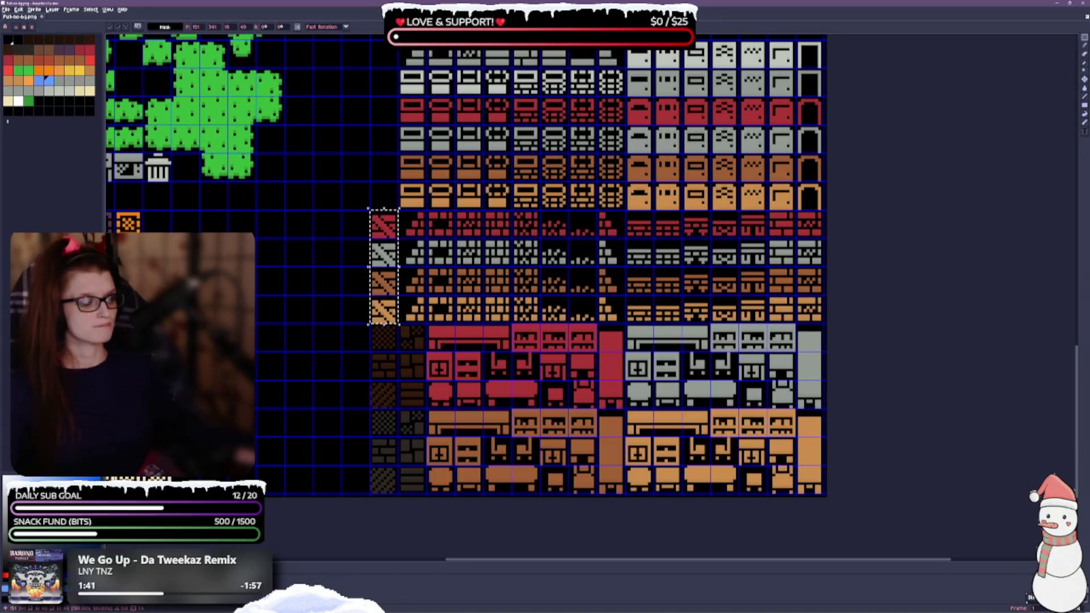
pyautogui.scroll(2, 361, 316)
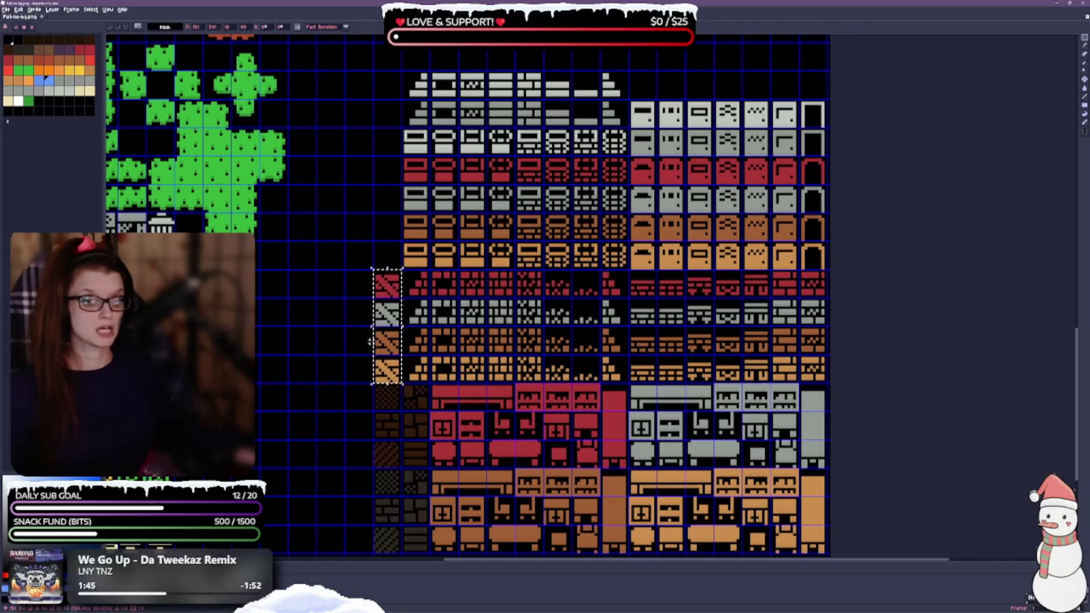
# Realign the brick rows so the four diagonal tiles end them, beneath the arch column.
pyautogui.moveTo(384, 344); pyautogui.dragTo(340, 336)
pyautogui.moveTo(404, 272)
pyautogui.mouseDown()
pyautogui.moveTo(428, 324)
pyautogui.moveTo(653, 382)
pyautogui.moveTo(828, 384)
pyautogui.moveTo(797, 381)
pyautogui.mouseUp()
pyautogui.moveTo(321, 285)
pyautogui.mouseDown()
pyautogui.moveTo(340, 326)
pyautogui.moveTo(344, 382)
pyautogui.moveTo(338, 318)
pyautogui.moveTo(681, 374)
pyautogui.moveTo(820, 375)
pyautogui.mouseUp()
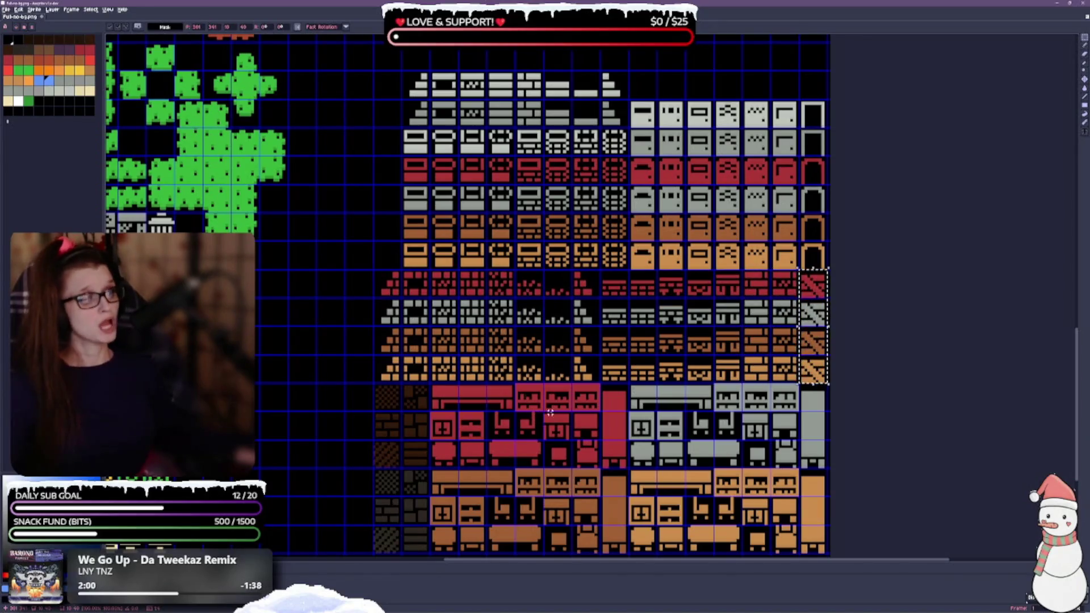
pyautogui.scroll(1, 796, 324)
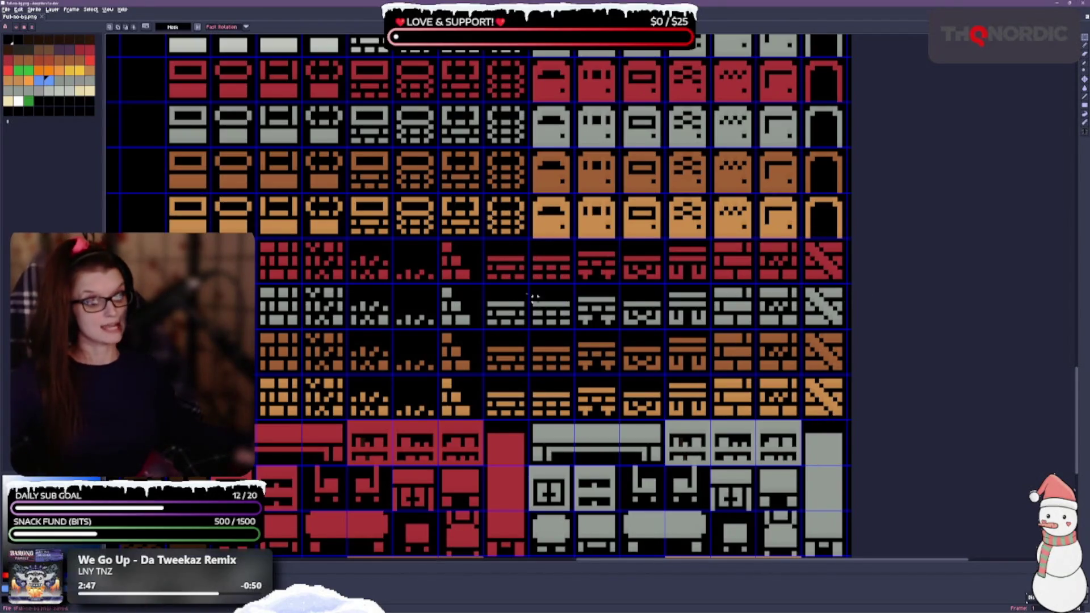
pyautogui.scroll(-1, 531, 315)
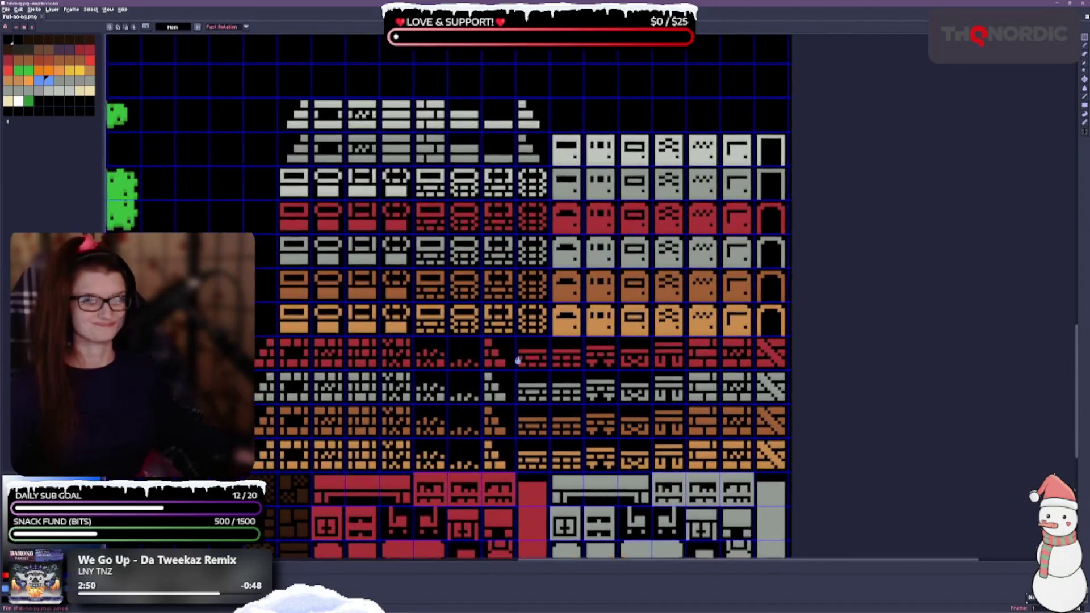
pyautogui.moveTo(498, 280); pyautogui.dragTo(586, 195)
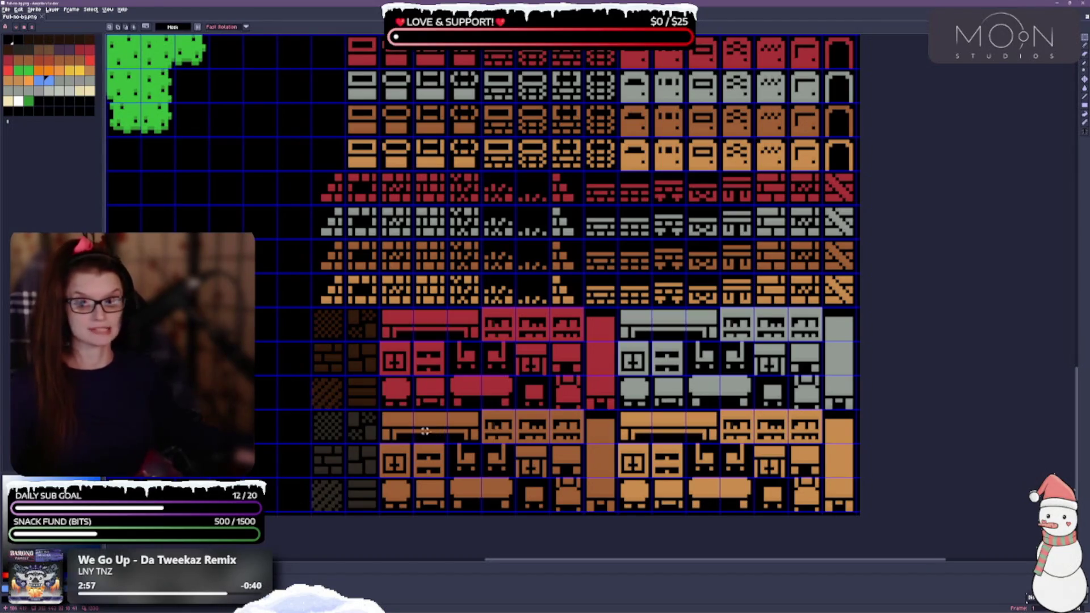
pyautogui.scroll(-2, 466, 344)
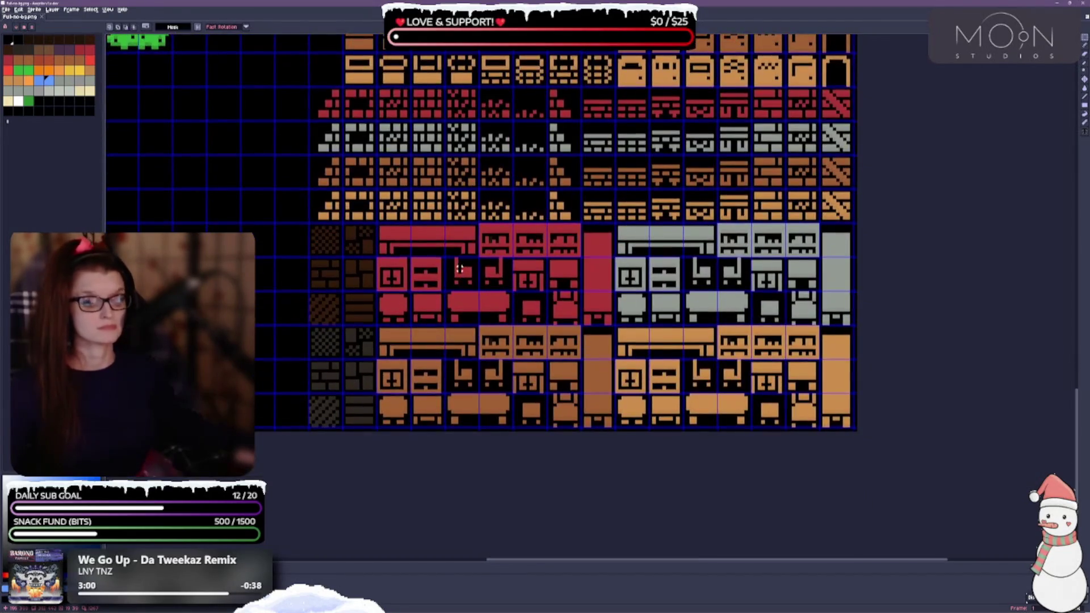
pyautogui.scroll(-1, 470, 316)
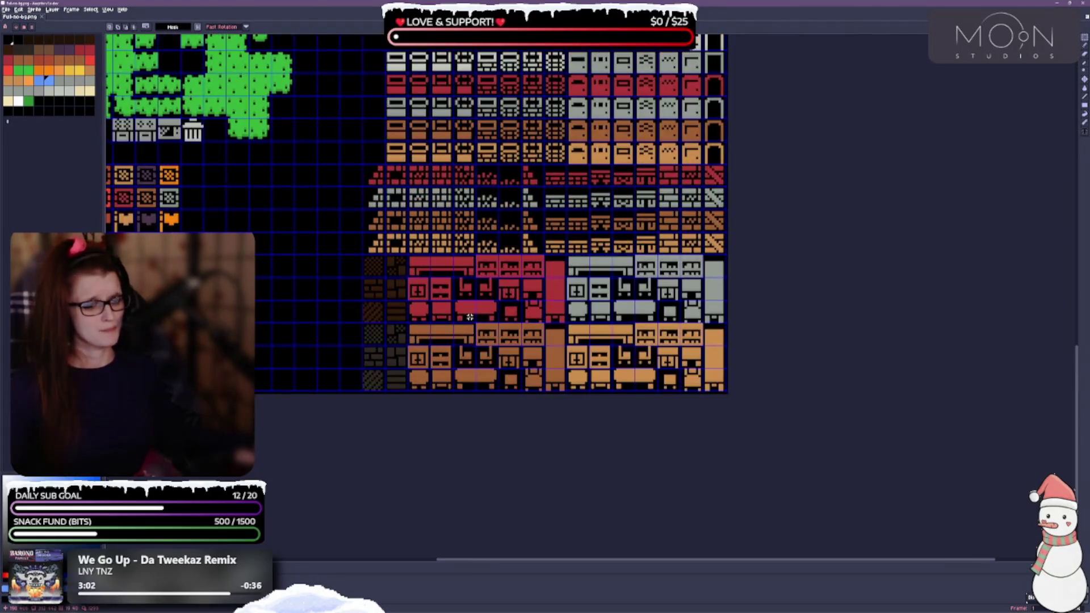
pyautogui.scroll(2, 465, 317)
pyautogui.scroll(-1, 463, 318)
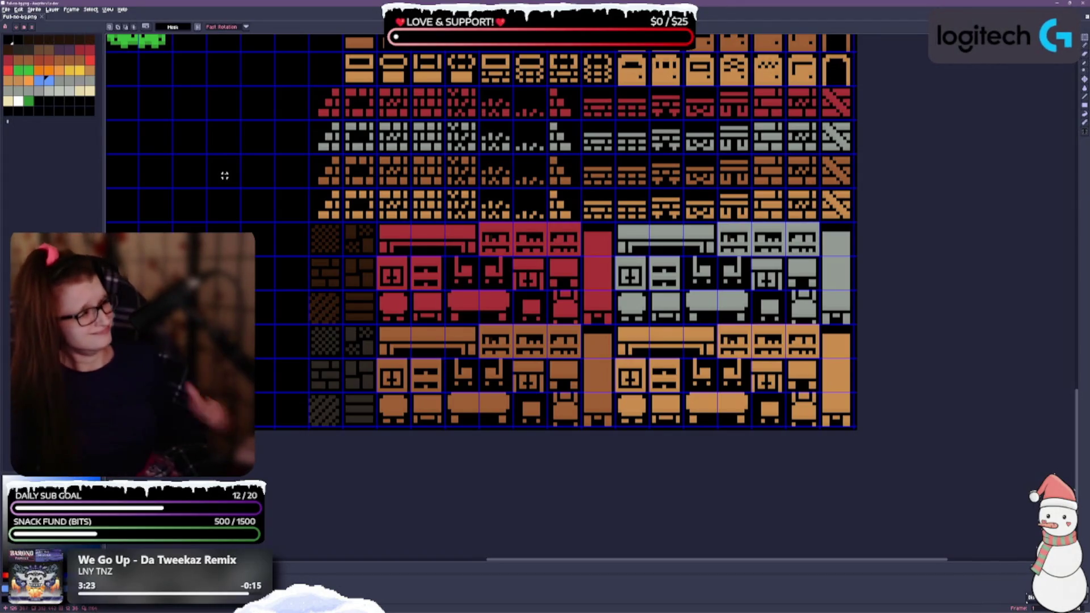
pyautogui.moveTo(224, 247)
pyautogui.mouseDown()
pyautogui.moveTo(323, 285)
pyautogui.moveTo(443, 275)
pyautogui.mouseUp()
pyautogui.moveTo(423, 190)
pyautogui.mouseDown()
pyautogui.moveTo(400, 321)
pyautogui.moveTo(374, 357)
pyautogui.mouseUp()
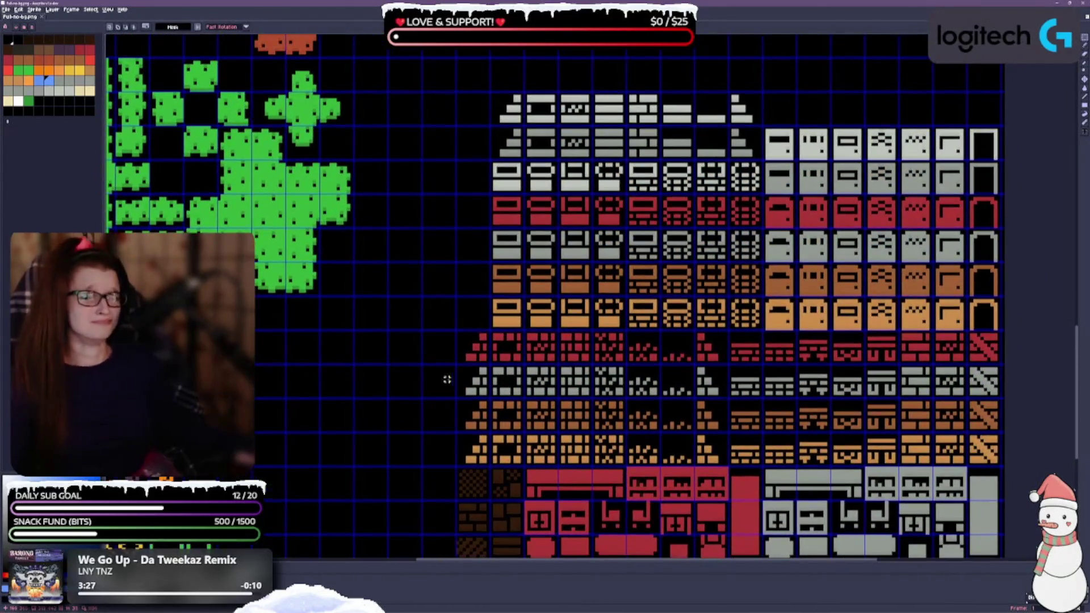
pyautogui.moveTo(467, 192); pyautogui.dragTo(452, 304)
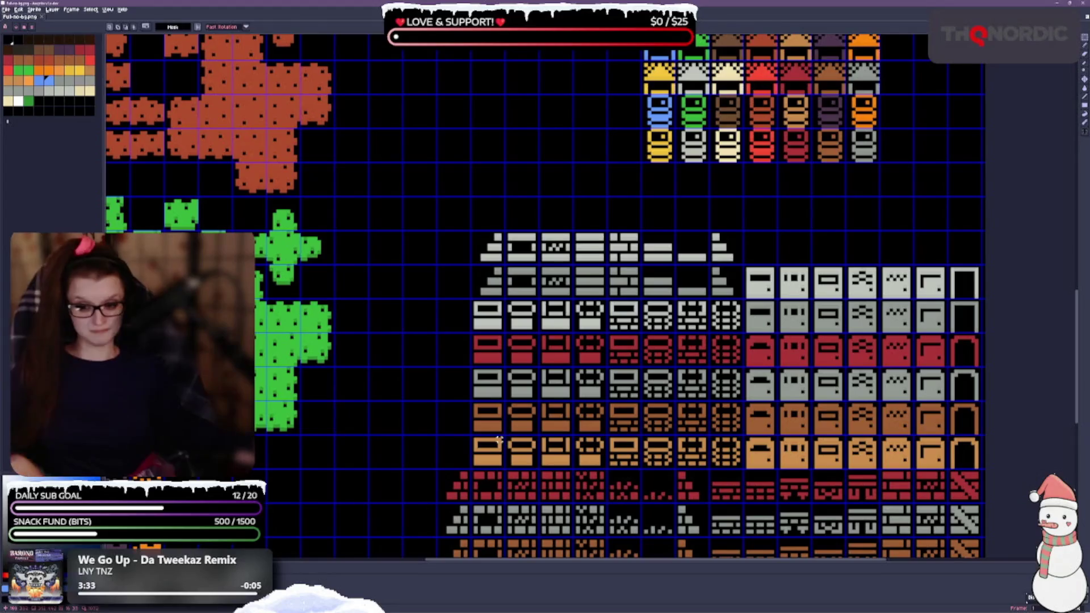
pyautogui.scroll(-3, 685, 583)
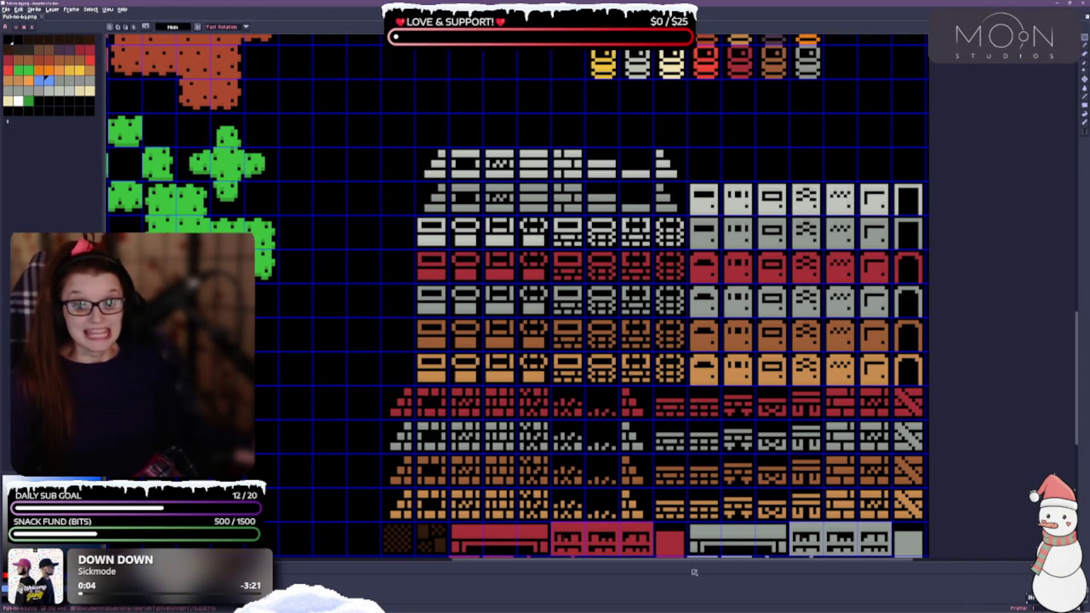
pyautogui.scroll(-3, 620, 340)
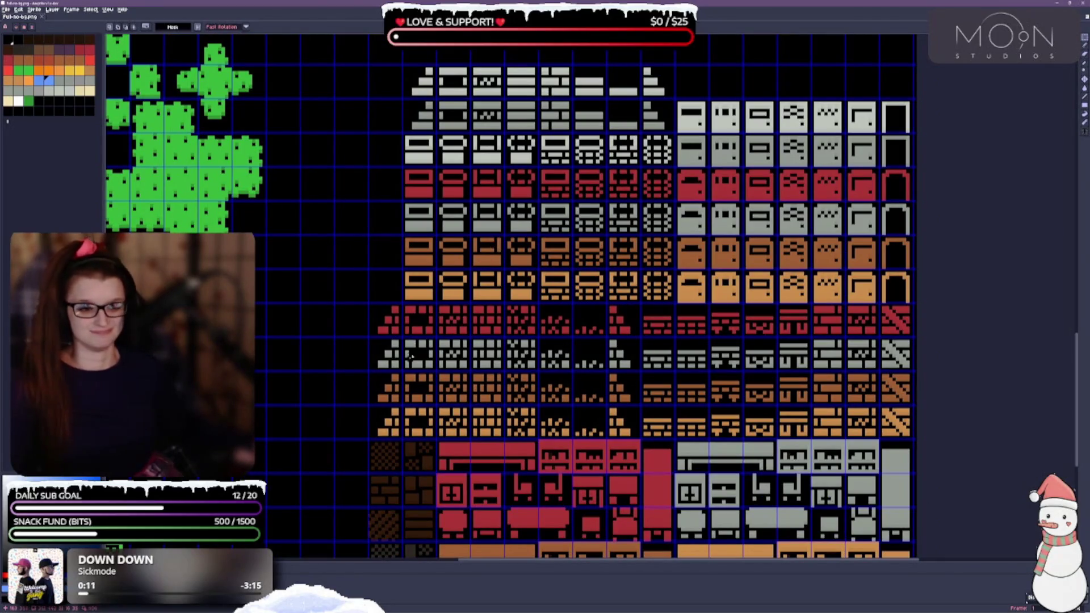
pyautogui.scroll(-3, 454, 312)
pyautogui.scroll(5, 409, 369)
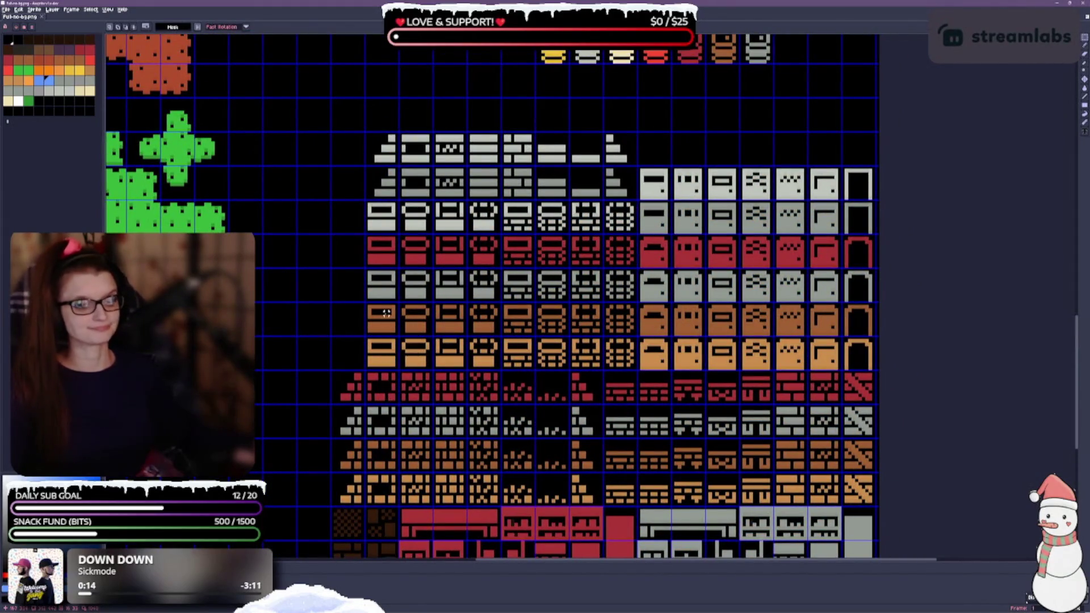
pyautogui.scroll(-2, 393, 330)
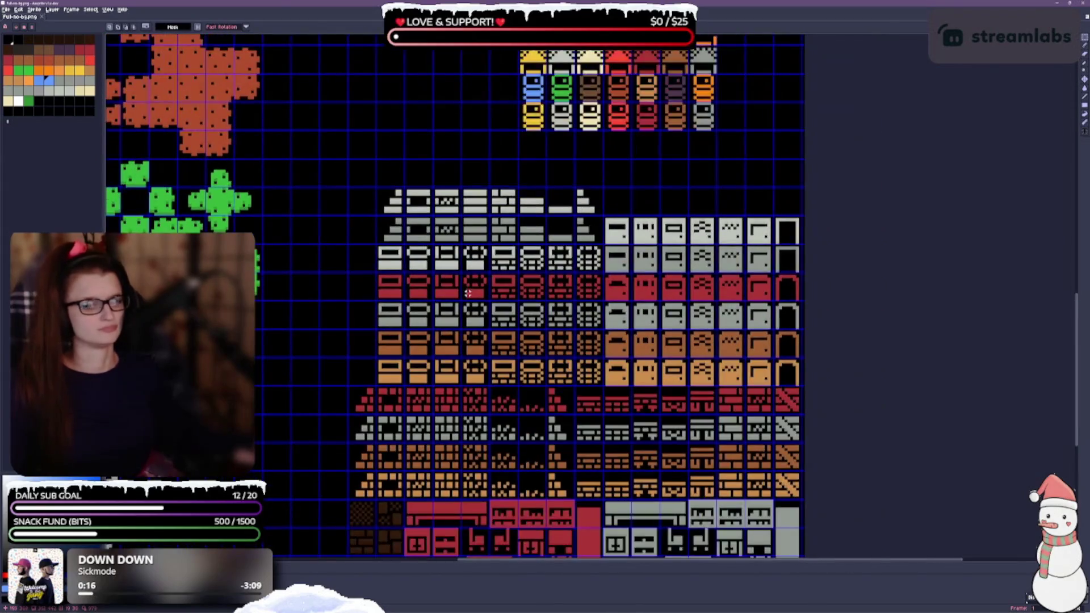
pyautogui.scroll(2, 487, 284)
# Move the coloured window-wall tile block up beside the hat sprites.
pyautogui.moveTo(396, 306)
pyautogui.mouseDown()
pyautogui.moveTo(429, 359)
pyautogui.moveTo(566, 413)
pyautogui.moveTo(608, 444)
pyautogui.mouseUp()
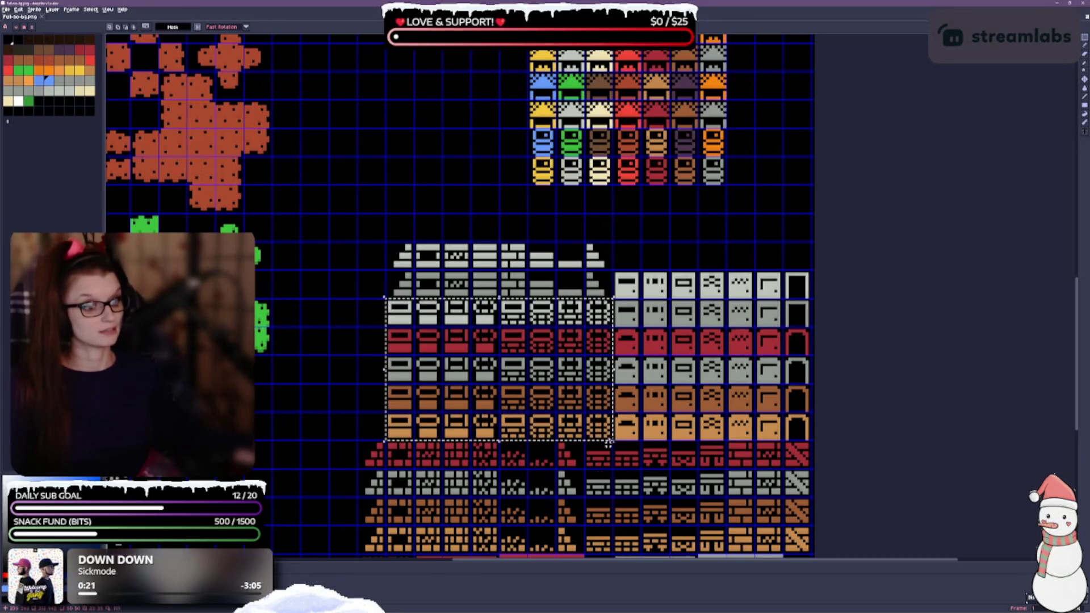
pyautogui.moveTo(428, 343)
pyautogui.mouseDown()
pyautogui.moveTo(316, 173)
pyautogui.moveTo(340, 144)
pyautogui.moveTo(342, 117)
pyautogui.mouseUp()
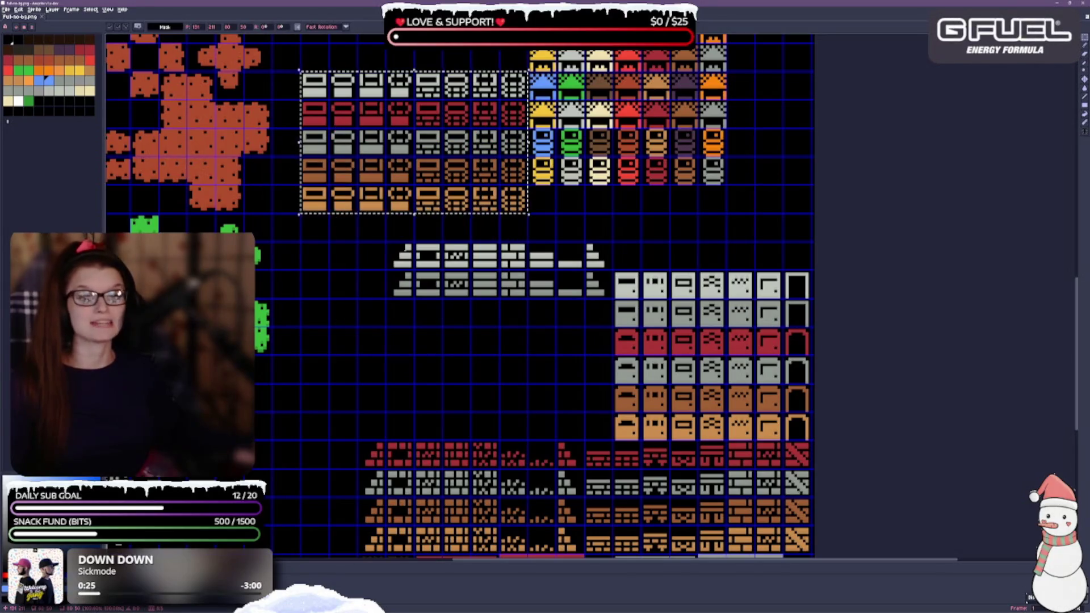
pyautogui.hotkey('ctrl', 'd')
# Move the grey roof tile rows down above the bricks.
pyautogui.moveTo(395, 248)
pyautogui.mouseDown()
pyautogui.moveTo(528, 271)
pyautogui.moveTo(609, 302)
pyautogui.mouseUp()
pyautogui.moveTo(515, 286)
pyautogui.mouseDown()
pyautogui.moveTo(490, 405)
pyautogui.moveTo(464, 427)
pyautogui.moveTo(487, 428)
pyautogui.mouseUp()
pyautogui.hotkey('ctrl', 'd')
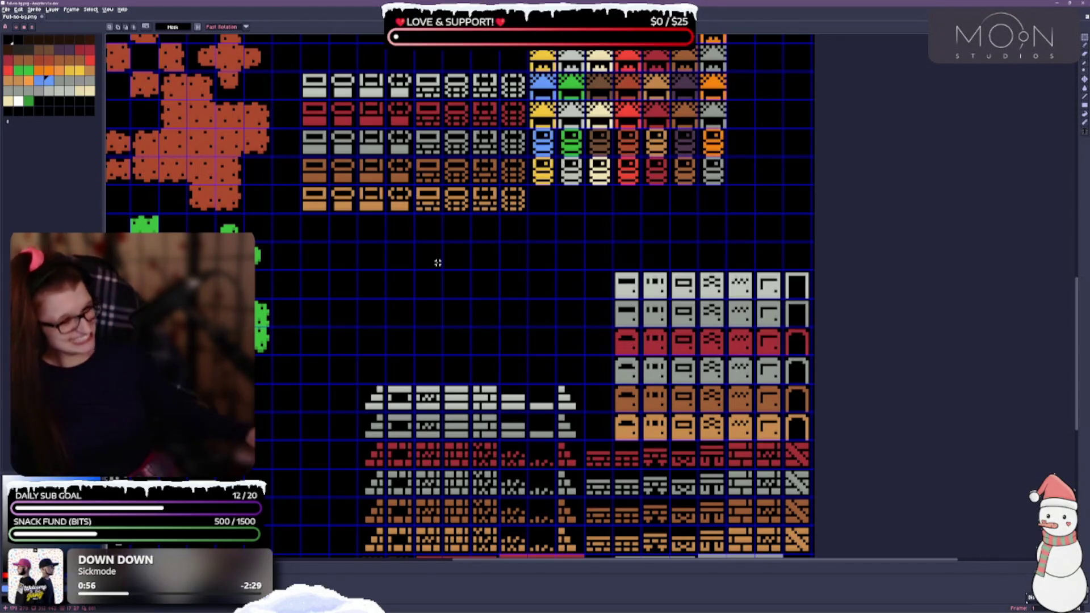
# Move the full 8x5 window-wall tile block further down.
pyautogui.moveTo(458, 259); pyautogui.dragTo(436, 200)
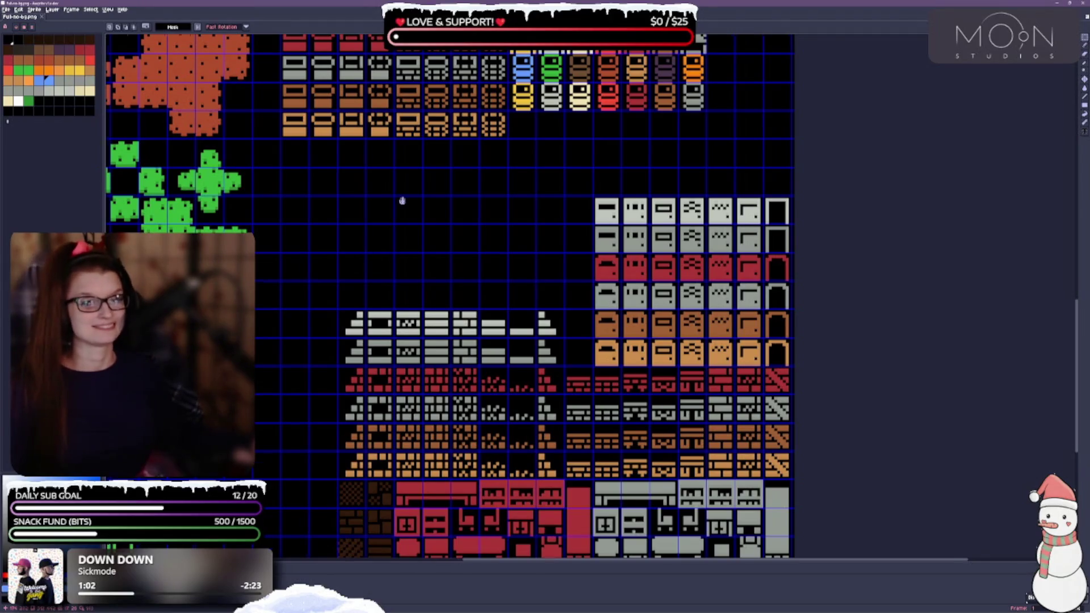
pyautogui.moveTo(401, 200); pyautogui.dragTo(397, 251)
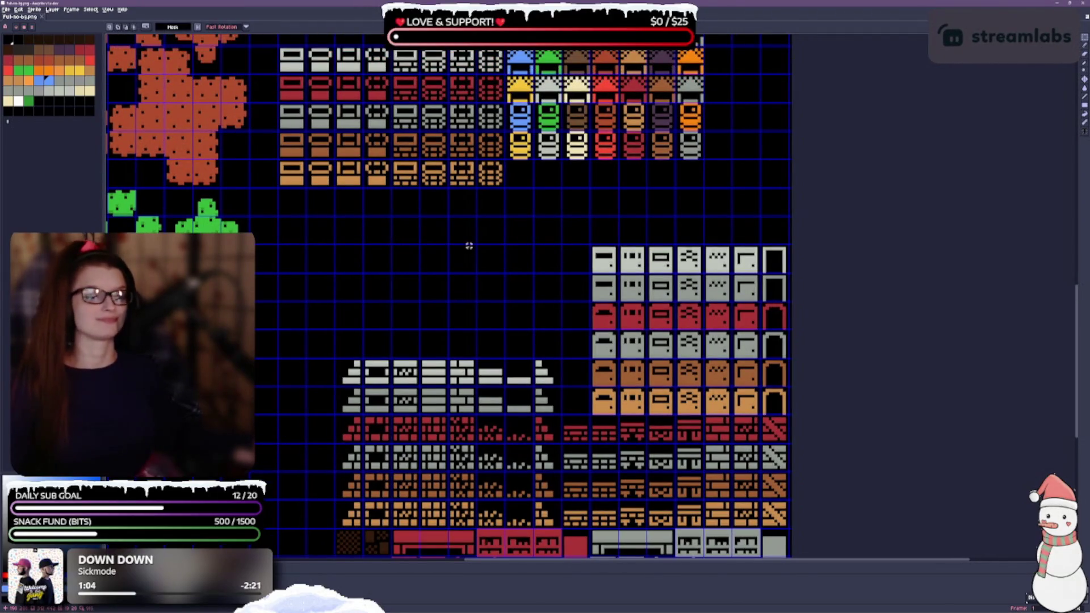
pyautogui.moveTo(481, 283); pyautogui.dragTo(475, 304)
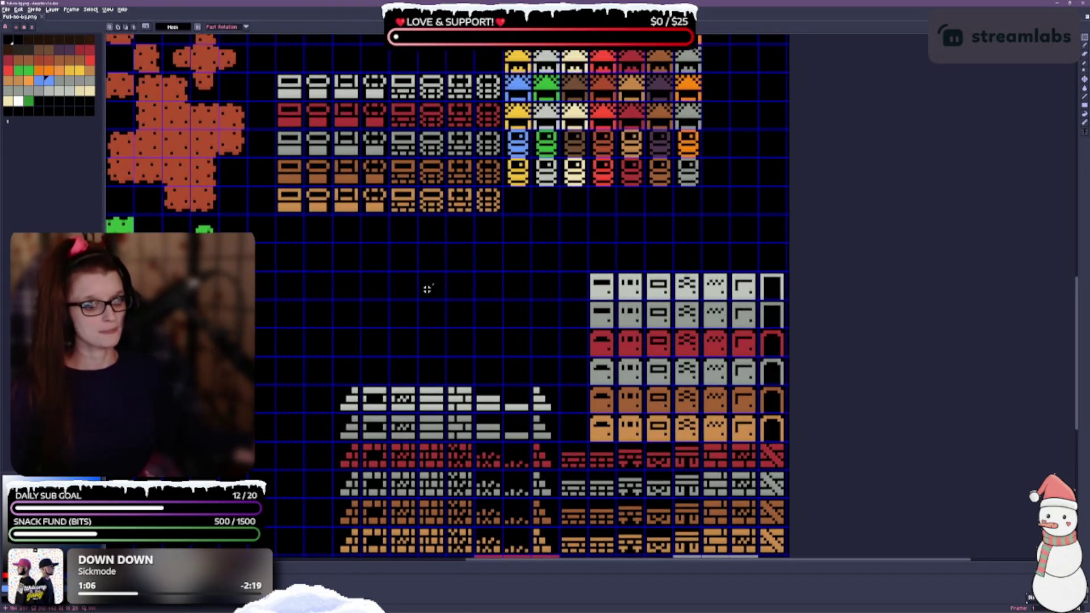
pyautogui.moveTo(279, 75); pyautogui.dragTo(504, 216)
pyautogui.moveTo(410, 134)
pyautogui.mouseDown()
pyautogui.moveTo(410, 275)
pyautogui.moveTo(467, 276)
pyautogui.moveTo(467, 303)
pyautogui.moveTo(482, 307)
pyautogui.moveTo(409, 249)
pyautogui.mouseUp()
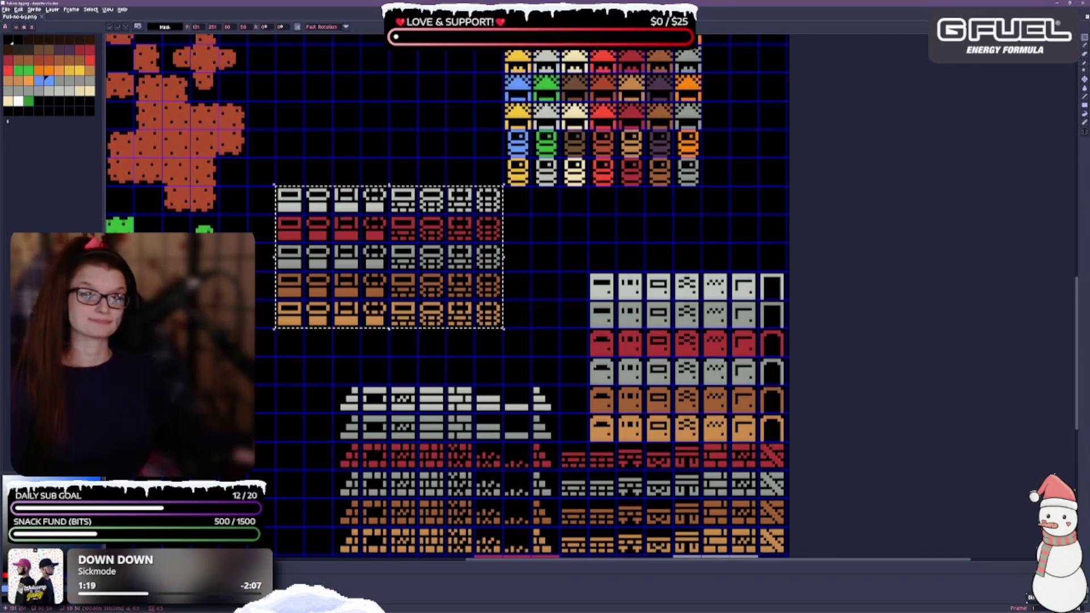
pyautogui.moveTo(530, 322); pyautogui.dragTo(517, 128)
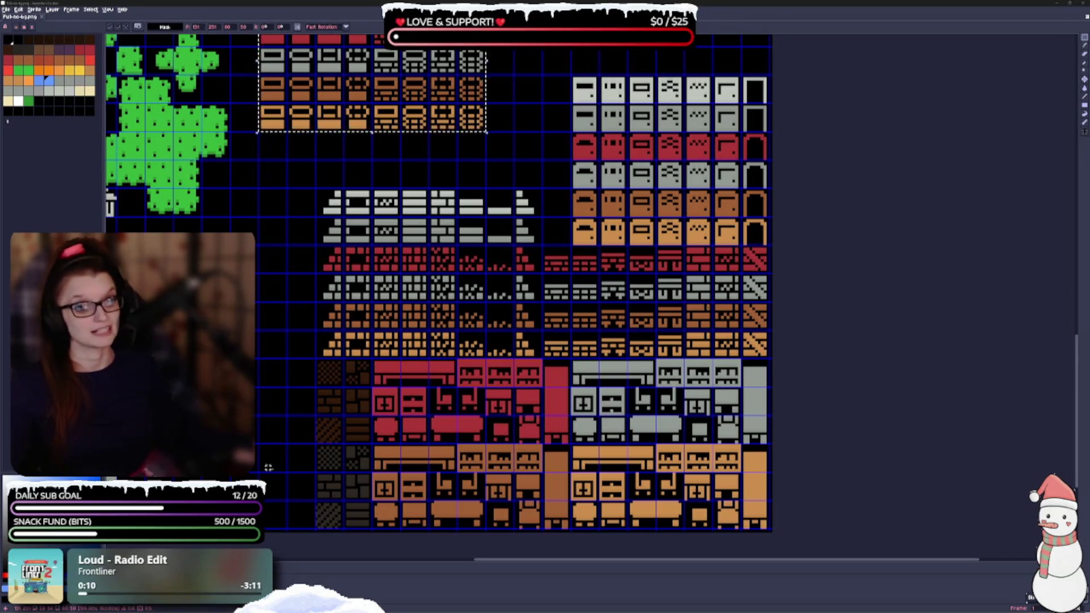
pyautogui.scroll(-2, 437, 284)
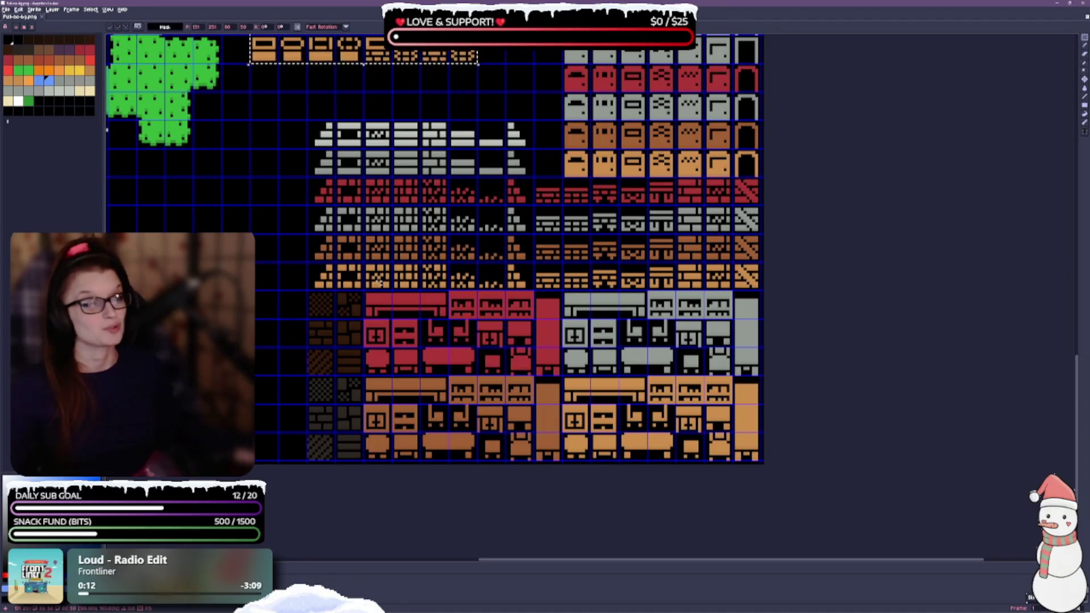
# Set the grey roof rows atop the right wall-tile column, then drag the window-wall block down.
pyautogui.scroll(3, 231, 219)
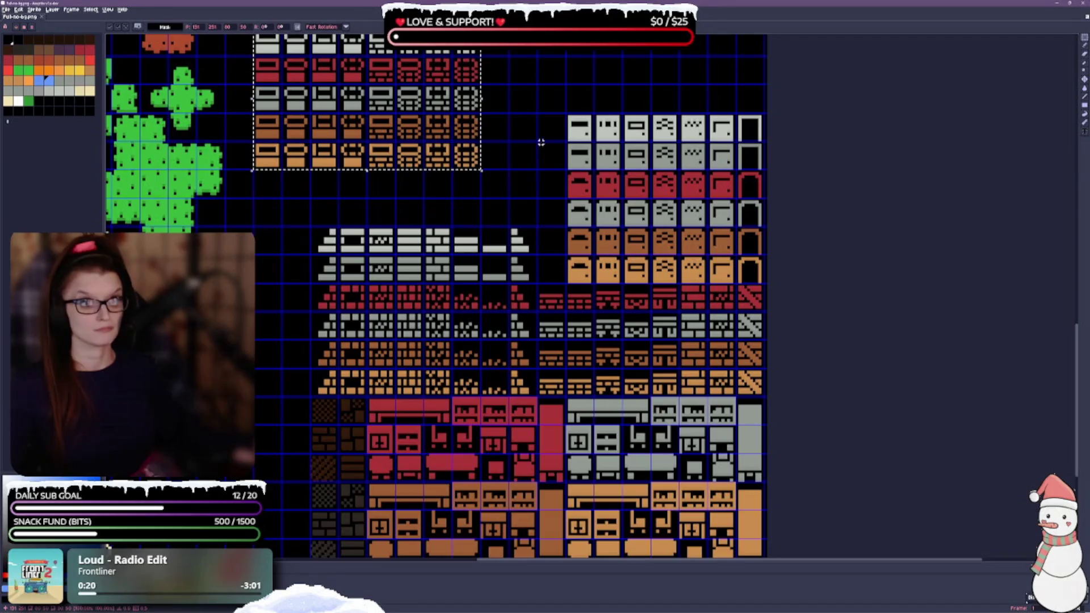
pyautogui.scroll(3, 541, 143)
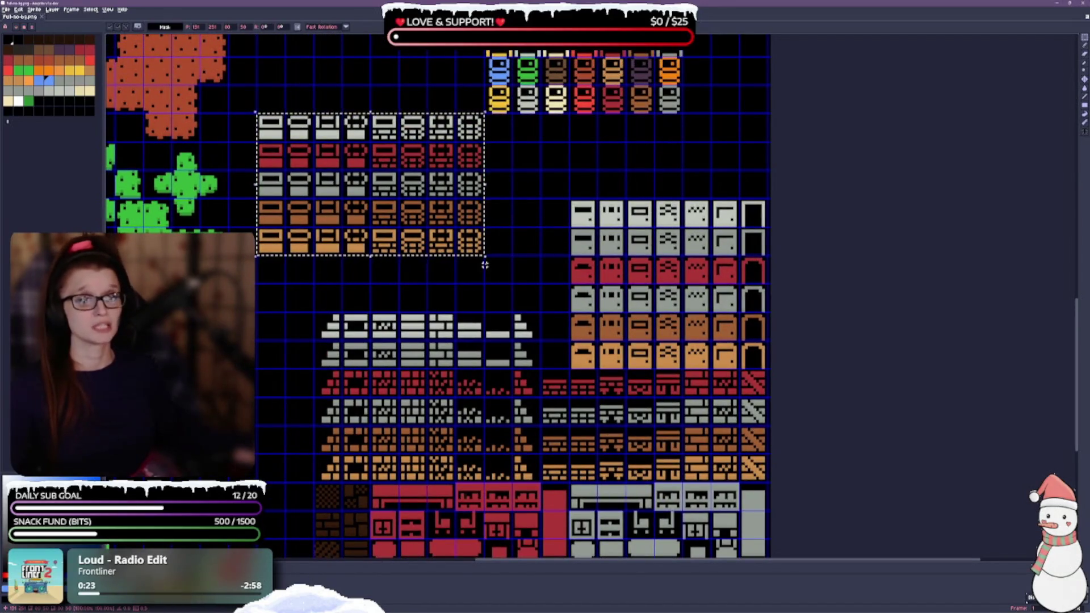
pyautogui.moveTo(314, 313)
pyautogui.mouseDown()
pyautogui.moveTo(404, 352)
pyautogui.moveTo(541, 370)
pyautogui.mouseUp()
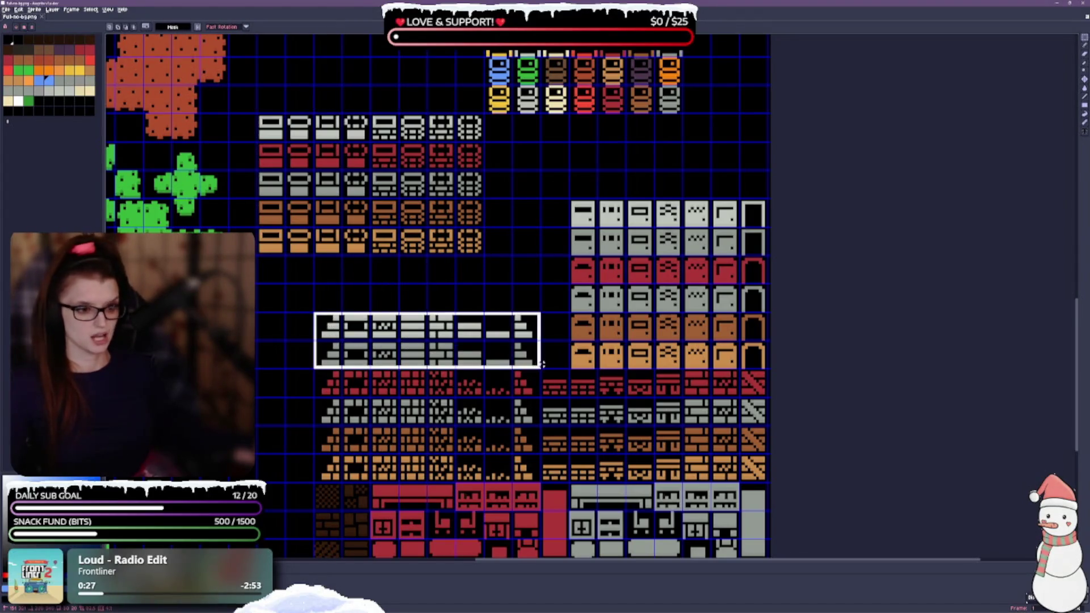
pyautogui.moveTo(447, 335)
pyautogui.mouseDown()
pyautogui.moveTo(675, 193)
pyautogui.moveTo(688, 167)
pyautogui.moveTo(647, 157)
pyautogui.moveTo(667, 155)
pyautogui.mouseUp()
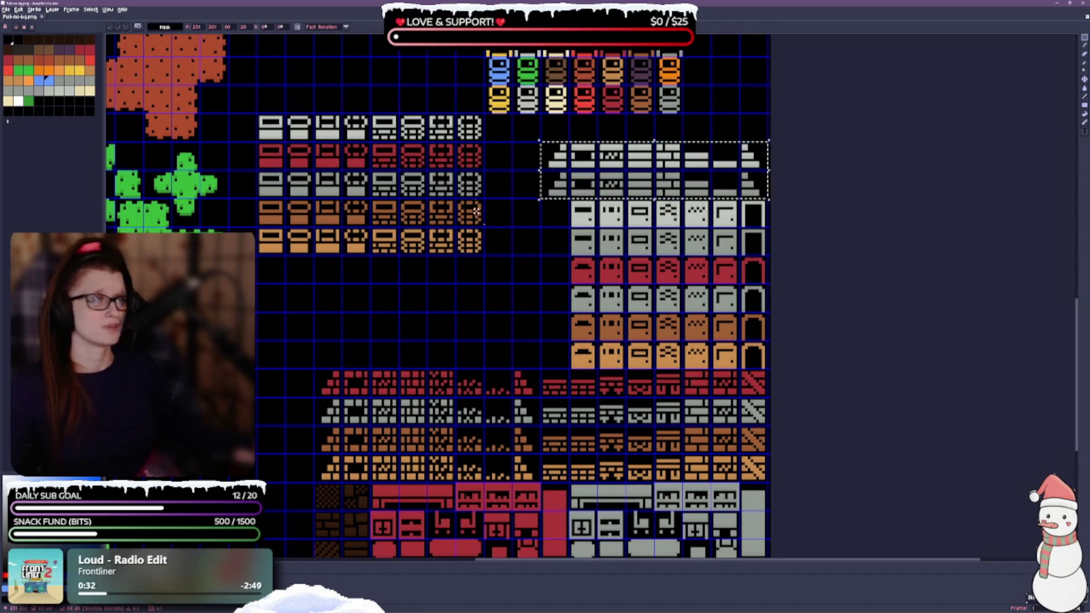
pyautogui.moveTo(258, 114)
pyautogui.mouseDown()
pyautogui.moveTo(318, 171)
pyautogui.moveTo(456, 255)
pyautogui.moveTo(471, 244)
pyautogui.mouseUp()
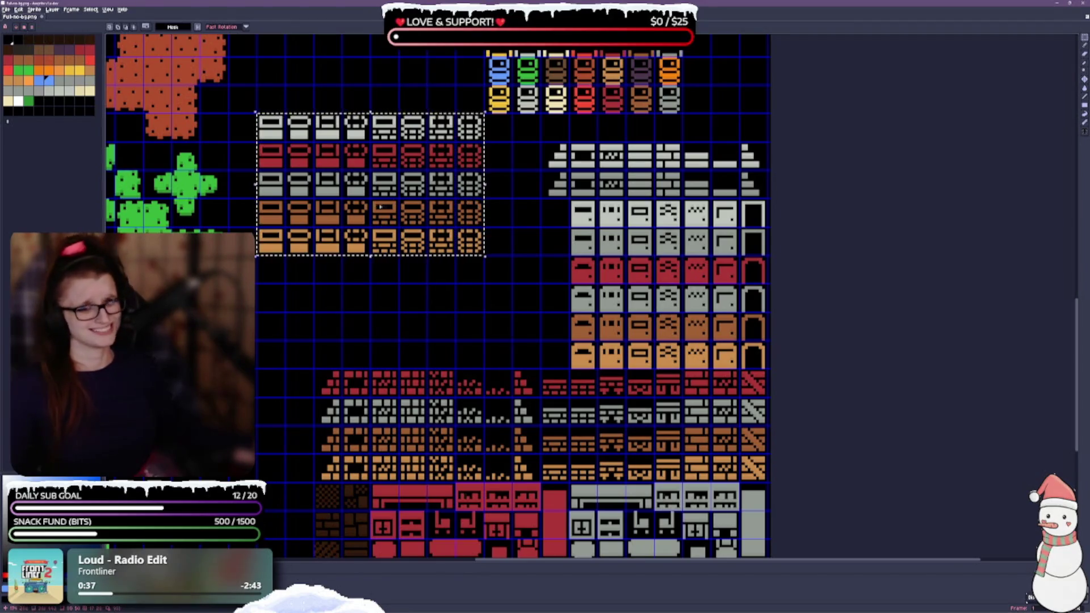
pyautogui.moveTo(471, 244); pyautogui.dragTo(528, 330)
# Nudge the 8x5 window-wall block one cell right and drop it beside the matching wall tiles.
pyautogui.moveTo(427, 290); pyautogui.dragTo(437, 319)
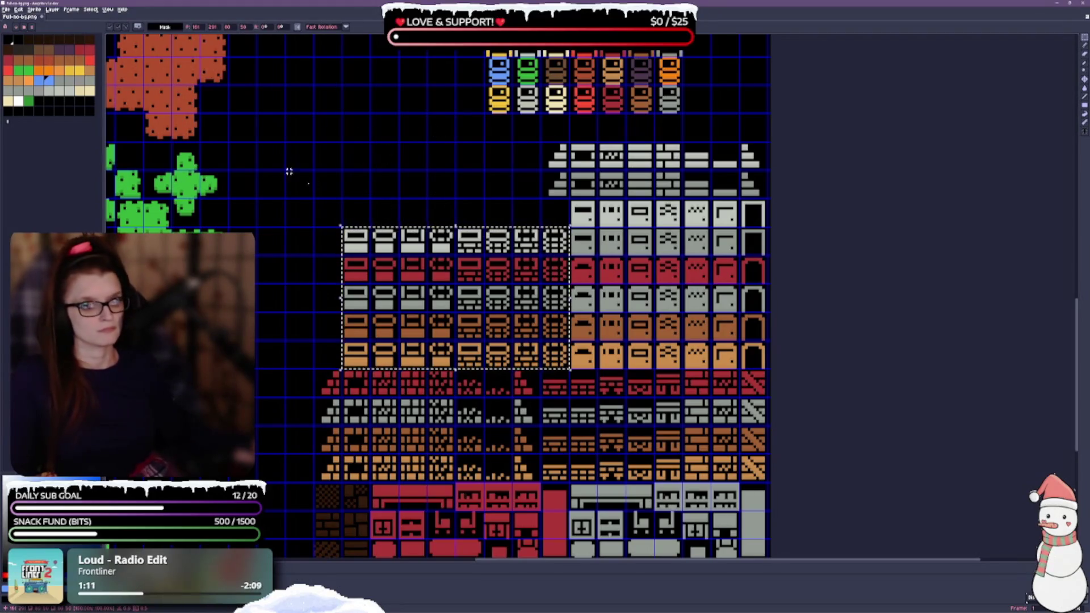
pyautogui.hotkey('ctrl', 'd')
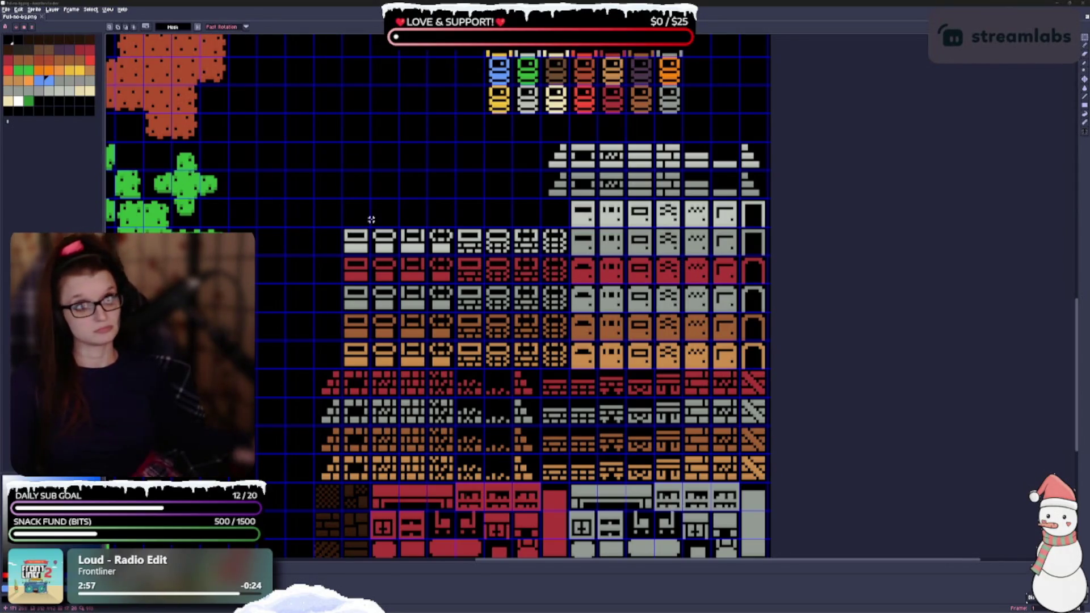
pyautogui.scroll(-2, 355, 160)
pyautogui.hscroll(2, 355, 161)
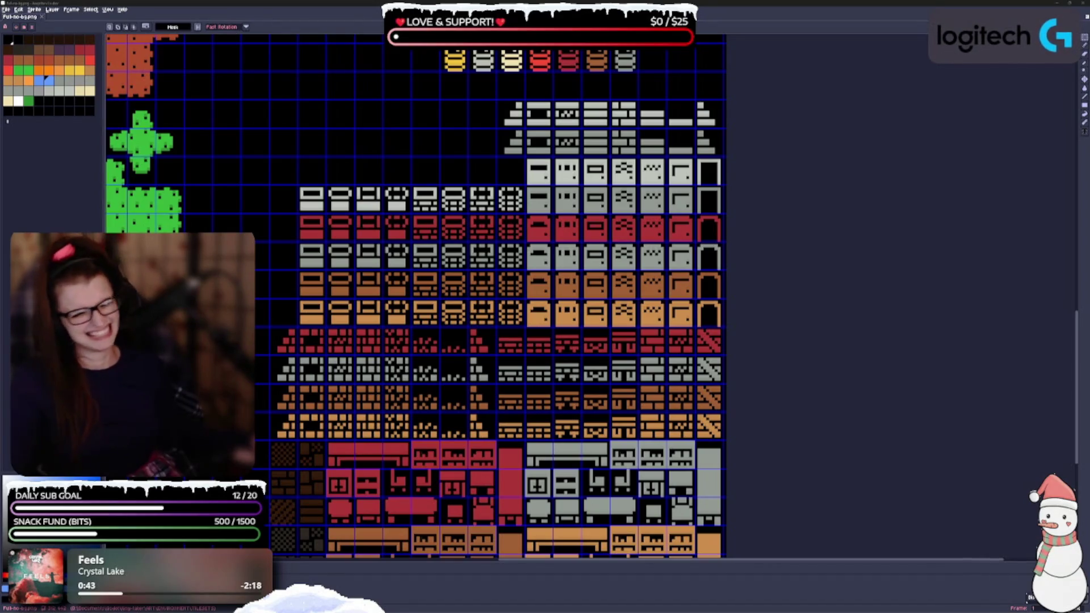
pyautogui.moveTo(335, 145); pyautogui.dragTo(337, 106)
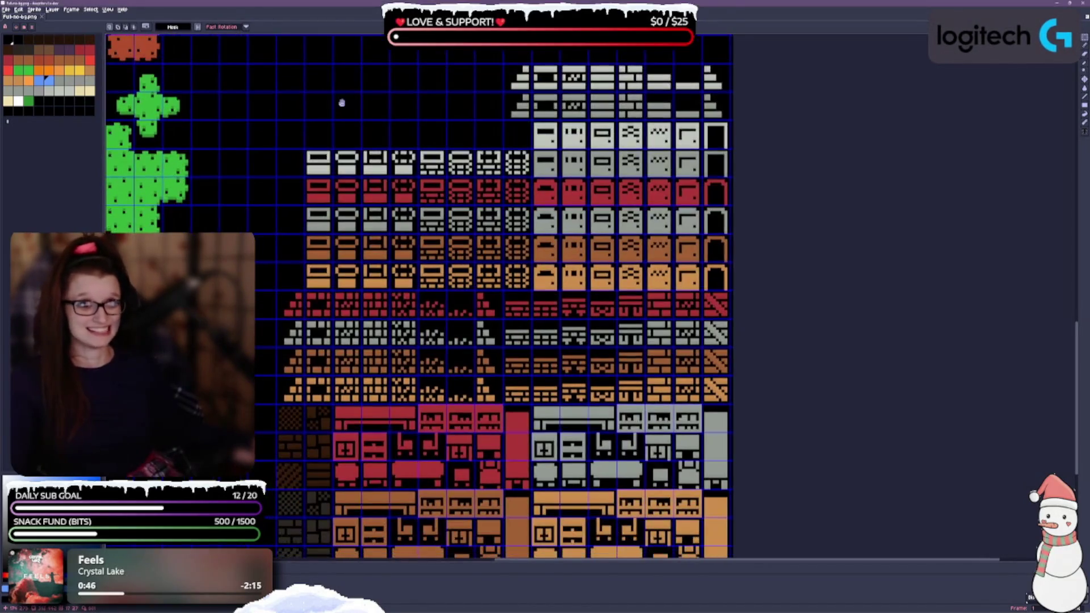
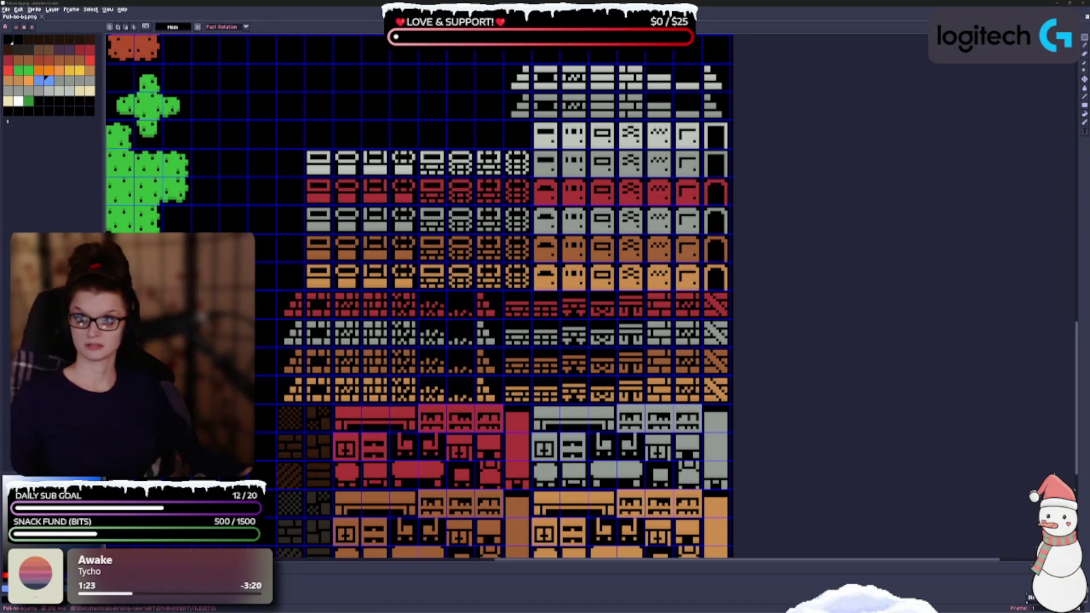
# Move the browser window showing the Aseprite docs common tasks list over the tileset canvas.
pyautogui.moveTo(0, 139)
pyautogui.mouseDown()
pyautogui.moveTo(397, 75)
pyautogui.moveTo(672, 91)
pyautogui.moveTo(520, 107)
pyautogui.mouseUp()
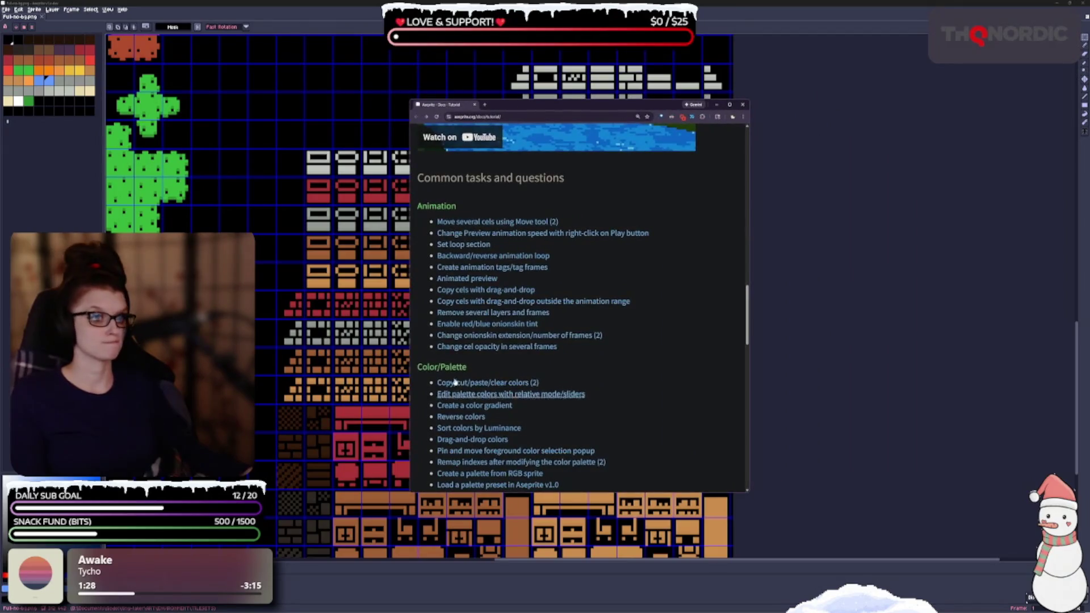
# Scroll the Aseprite docs page down to the Color/Palette, Save/Export and Misc task lists.
pyautogui.scroll(-2, 460, 332)
pyautogui.scroll(-1, 510, 297)
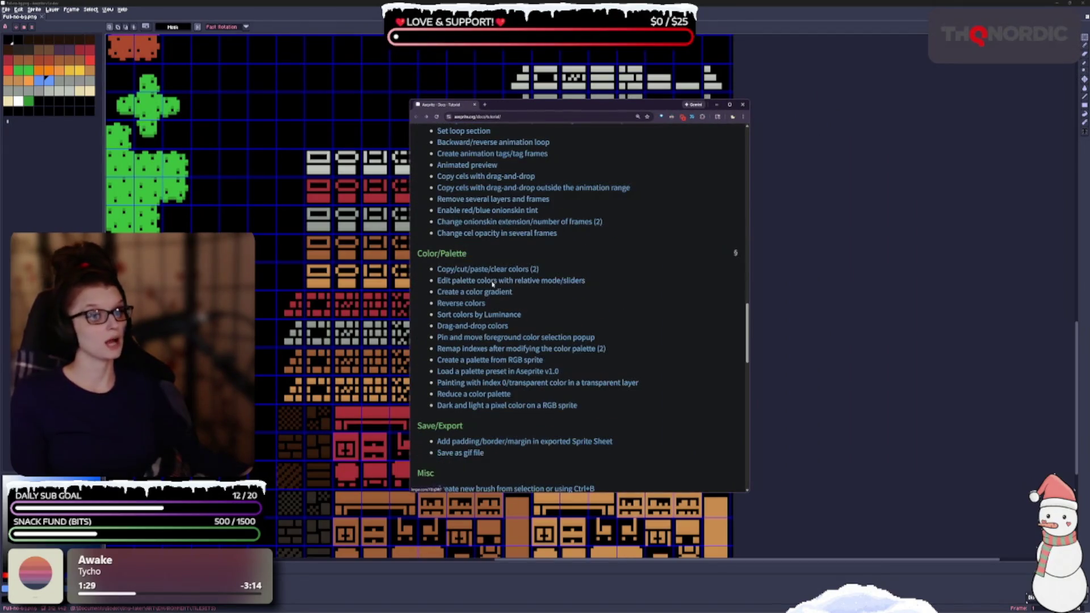
pyautogui.scroll(-1, 527, 276)
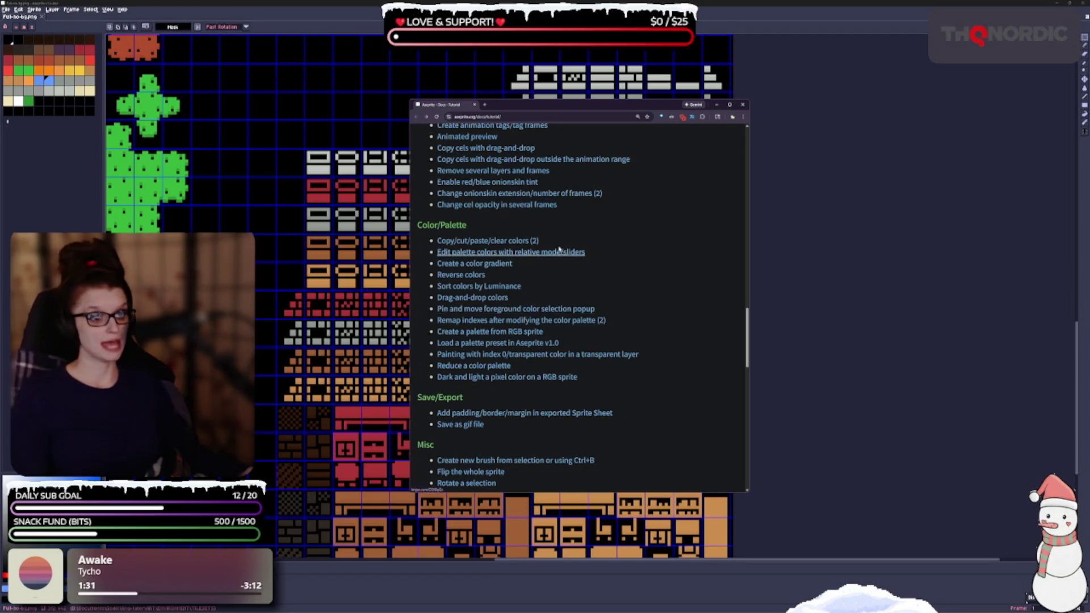
pyautogui.scroll(-1, 531, 363)
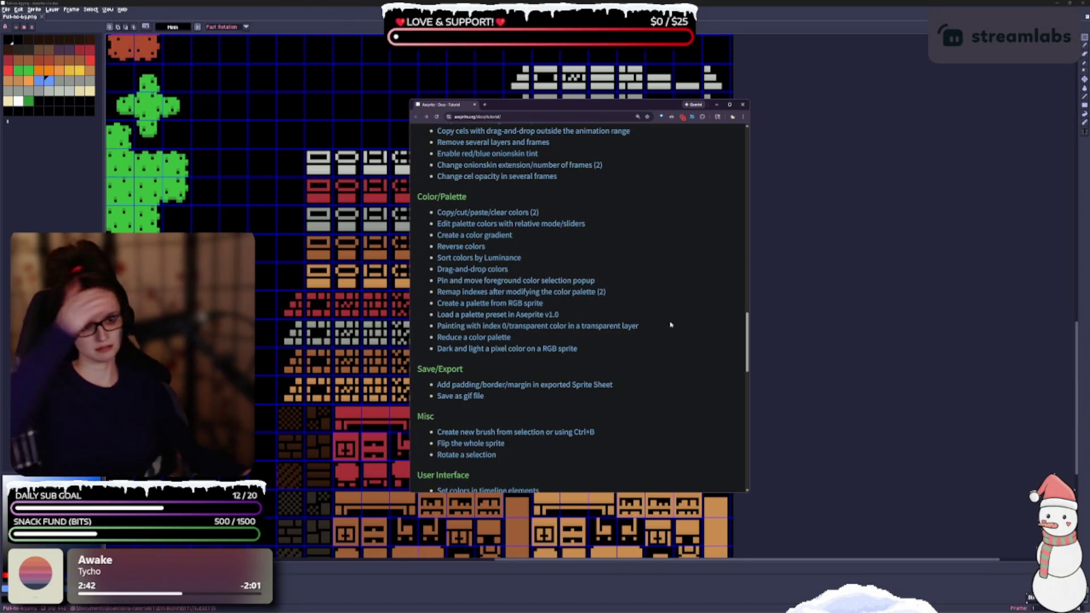
# Watch the palette-sorting demo GIF on Imgur, then minimize the browser to reveal the tileset.
pyautogui.click(491, 241)
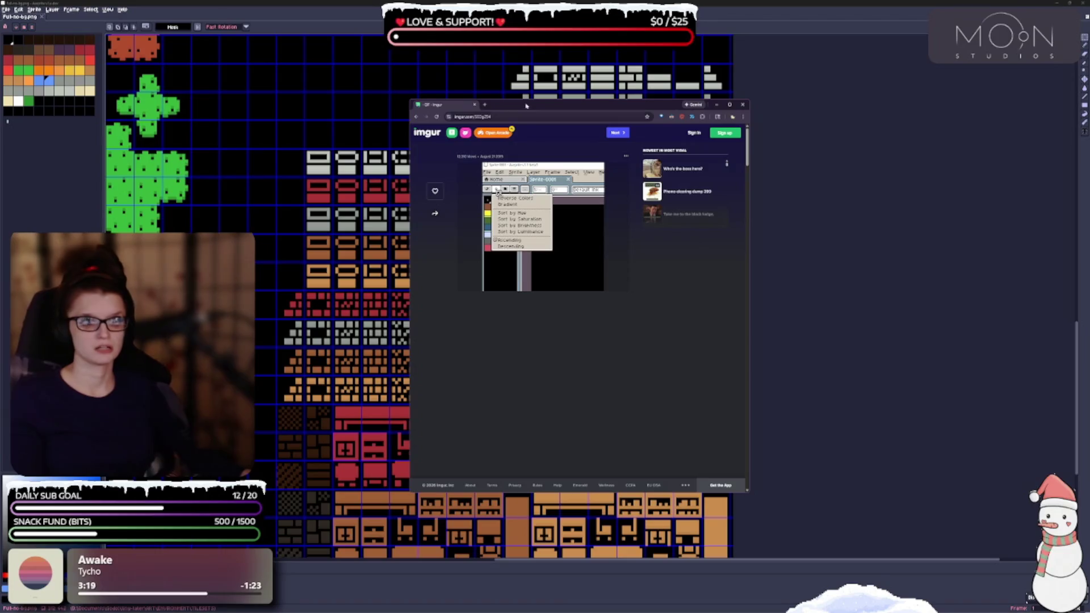
pyautogui.click(716, 105)
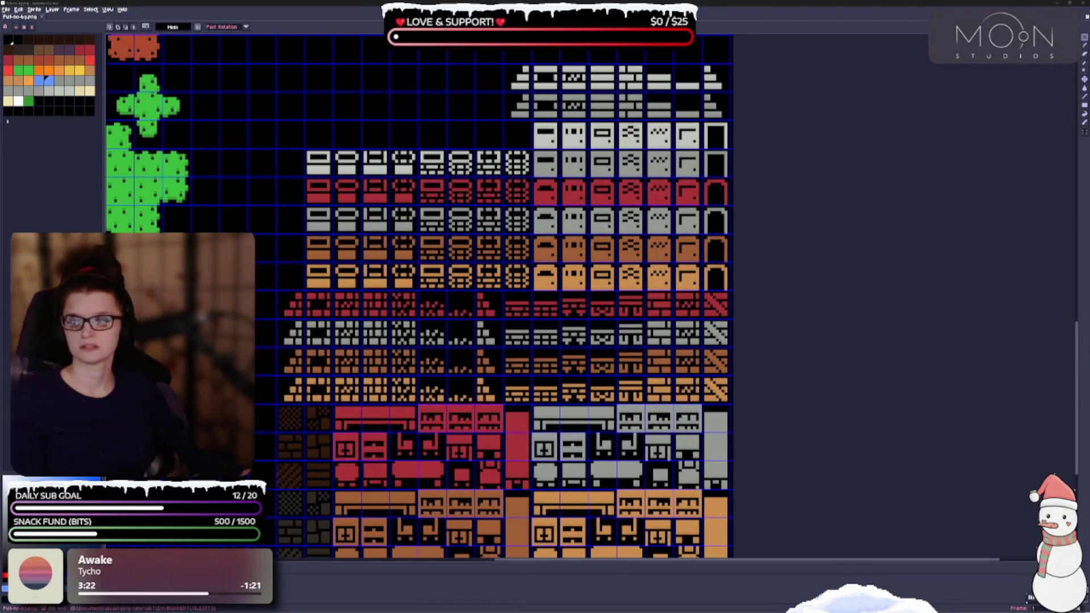